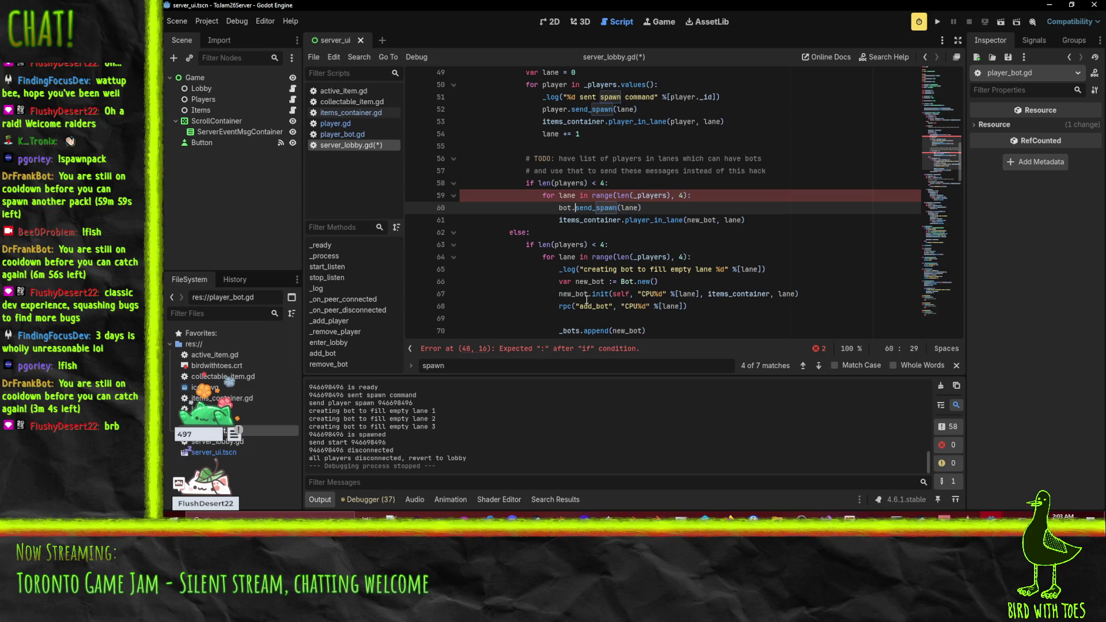
# Overwrite the old for-lane loop header in server_lobby.gd with 'for bot'.
pyautogui.scroll(-2, 668, 311)
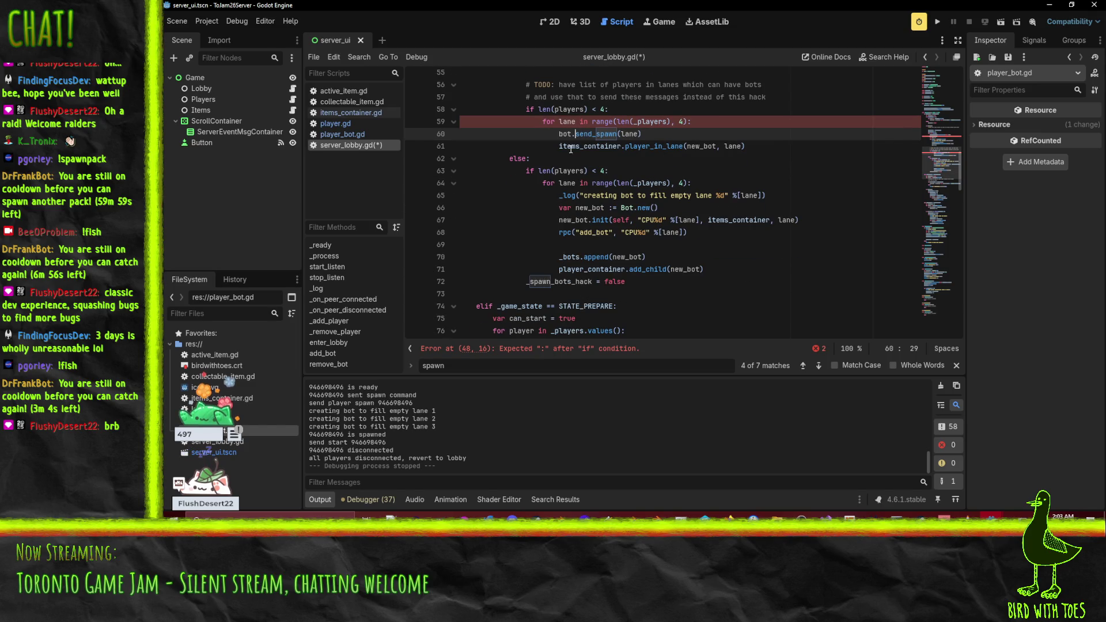
pyautogui.doubleClick(565, 257)
pyautogui.scroll(2, 691, 242)
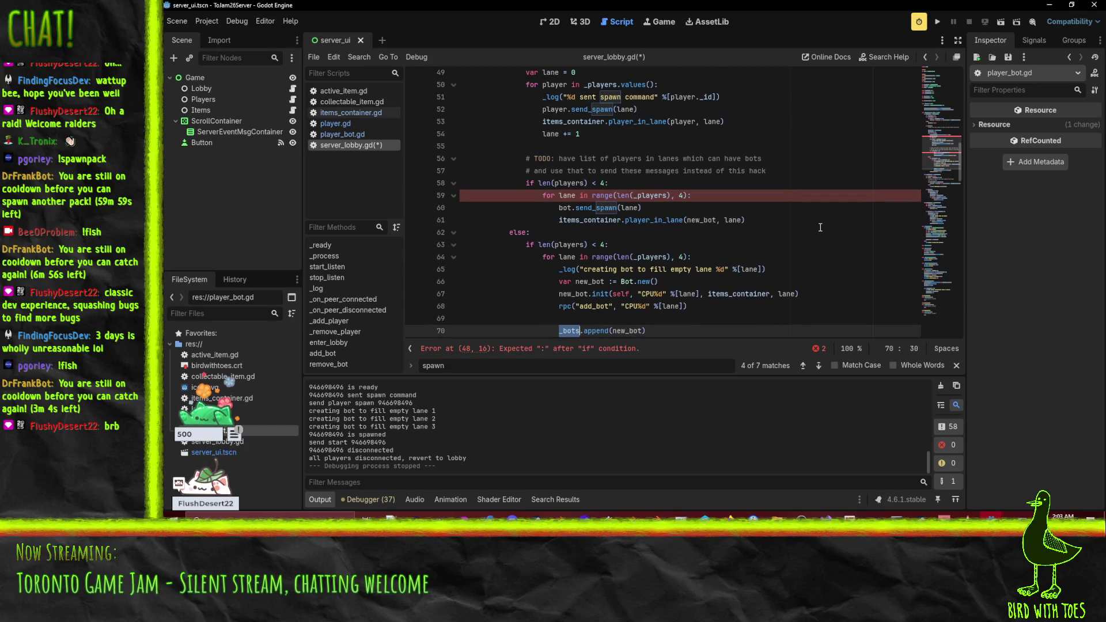
pyautogui.scroll(-1, 581, 212)
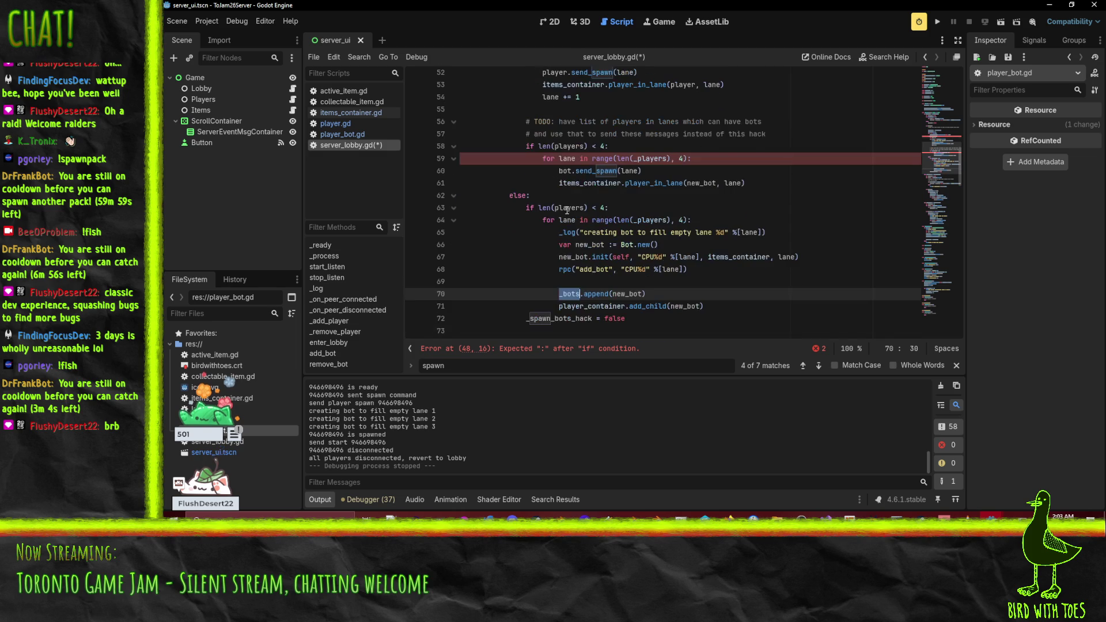
pyautogui.click(574, 158)
pyautogui.click(597, 171)
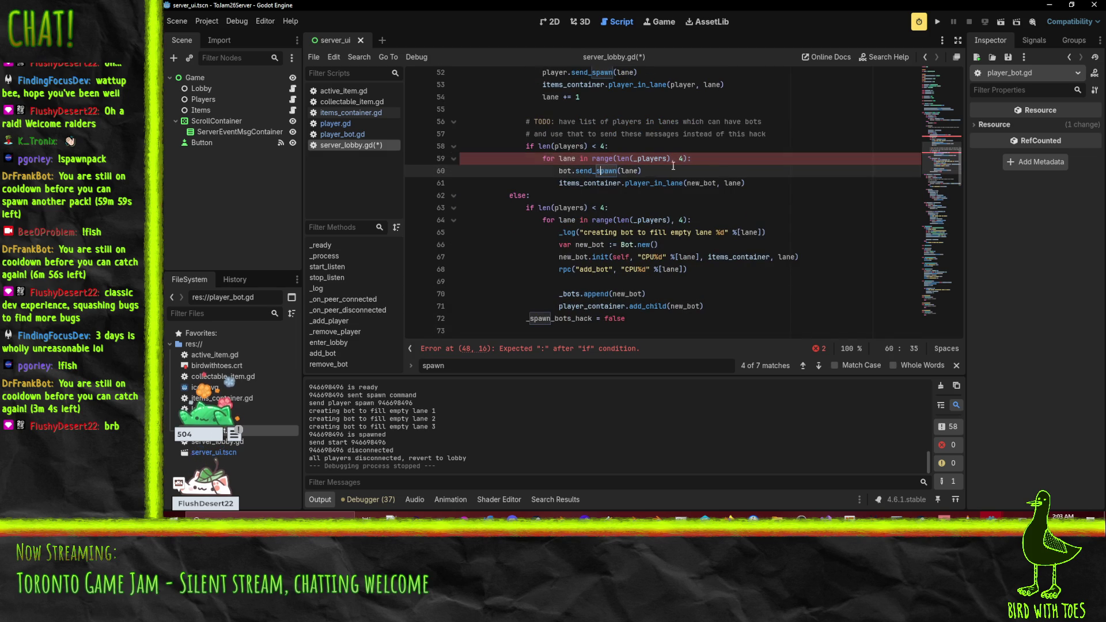
pyautogui.press('Up')
pyautogui.press('Home')
pyautogui.hotkey('shift', 'End')
pyautogui.write('for')
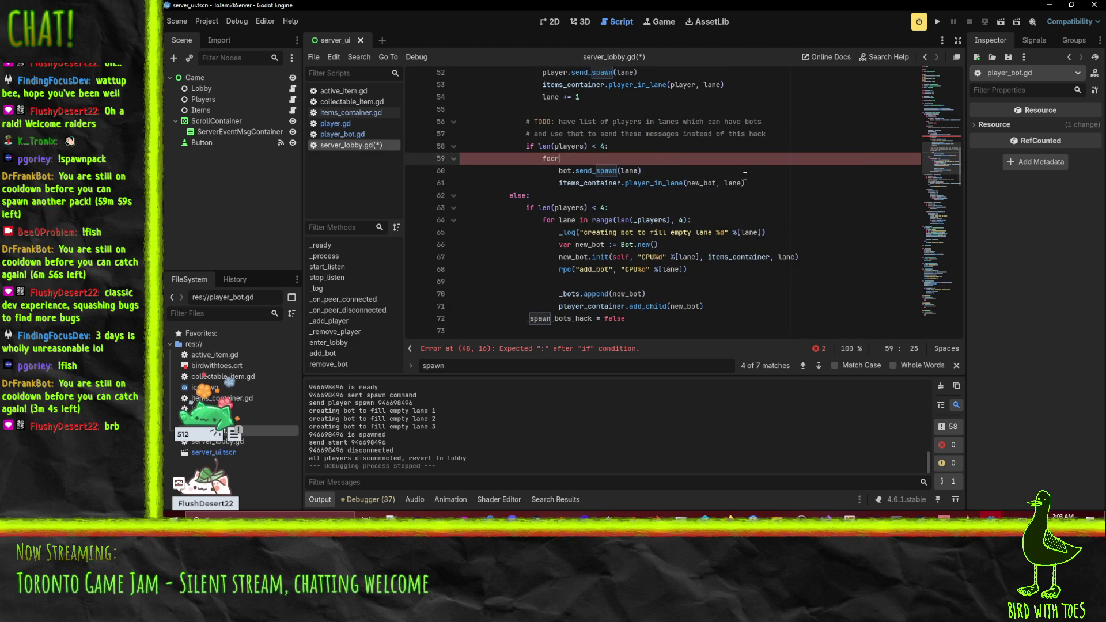
pyautogui.write(' bot')
# Remove the len(players) < 4 line, dedent the loop, and finish the header as 'for bot in _bots:'.
pyautogui.press('Escape')
pyautogui.press('Up')
pyautogui.hotkey('ctrl', 'shift', 'k')
pyautogui.hotkey('shift', 'Down')
pyautogui.hotkey('shift', 'Down')
pyautogui.hotkey('shift', 'Down')
pyautogui.hotkey('shift', 'Tab')
pyautogui.press('Right')
pyautogui.press('Up')
pyautogui.press('Up')
pyautogui.press('Up')
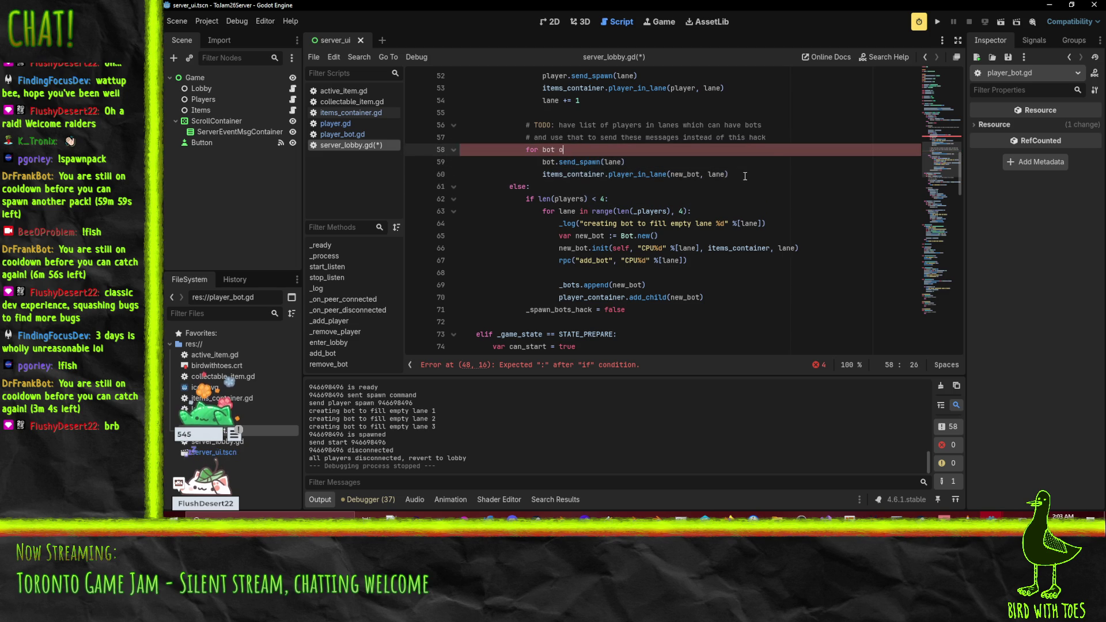
pyautogui.write('in _bots:')
# Pass bot._lane as the send_spawn argument.
pyautogui.press('Down')
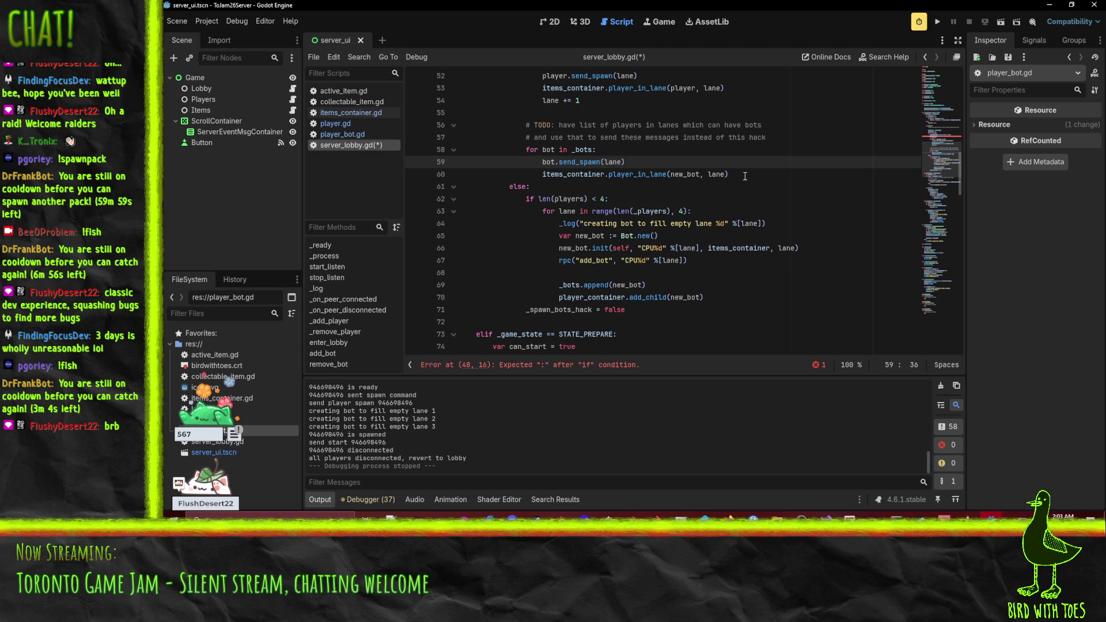
pyautogui.press('Delete')
pyautogui.press('Delete')
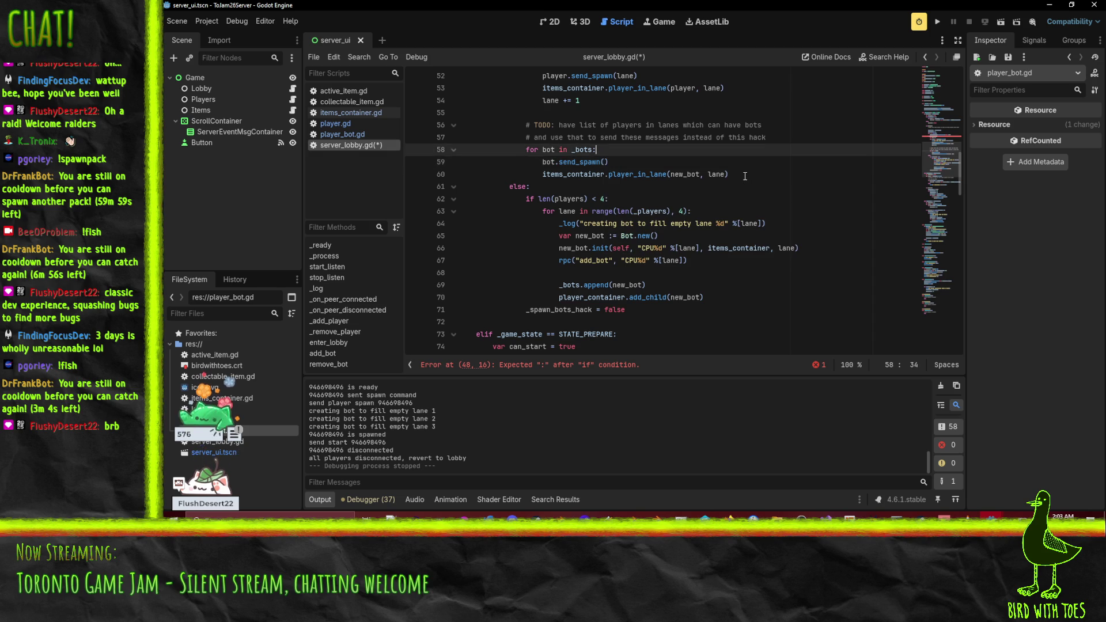
pyautogui.write('bot.l')
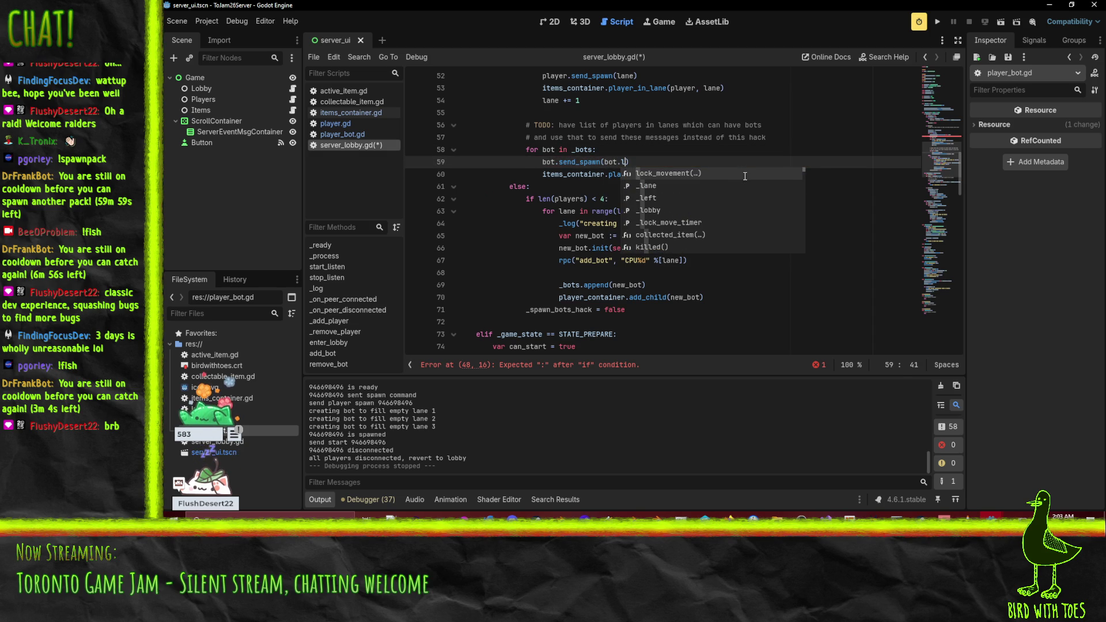
pyautogui.press('Down')
pyautogui.press('Return')
# Move the player_in_lane line below add_child and save the script.
pyautogui.press('Down')
pyautogui.press('Home')
pyautogui.press('Home')
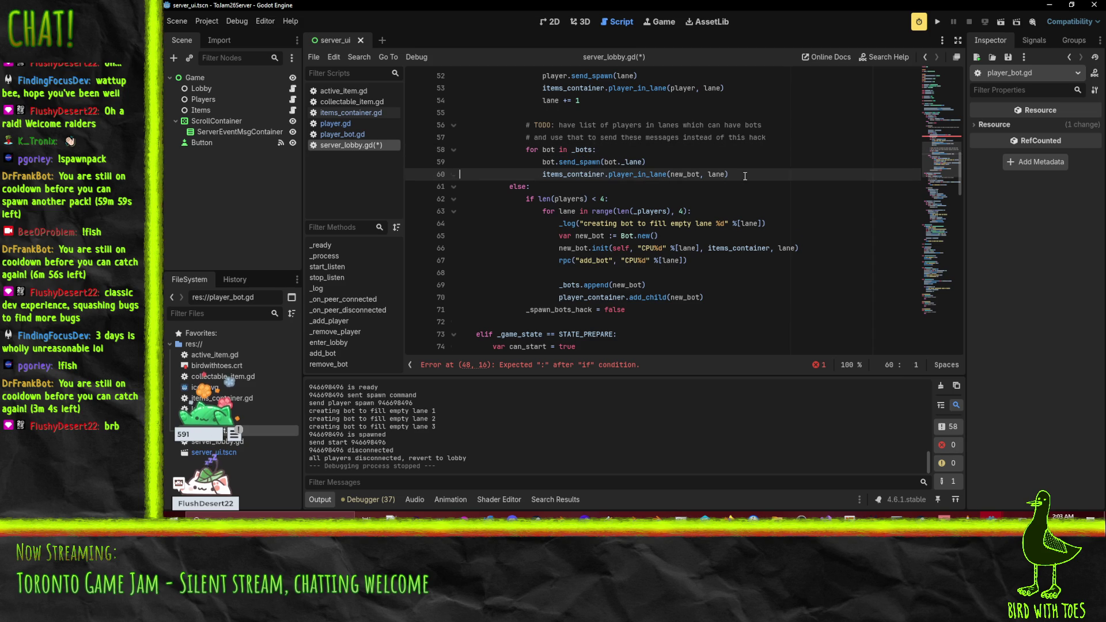
pyautogui.hotkey('shift', 'Down')
pyautogui.press('Delete')
pyautogui.press('Down')
pyautogui.press('Down')
pyautogui.press('Down')
pyautogui.write('items_container.player_in_lane(new_bot, lane)')
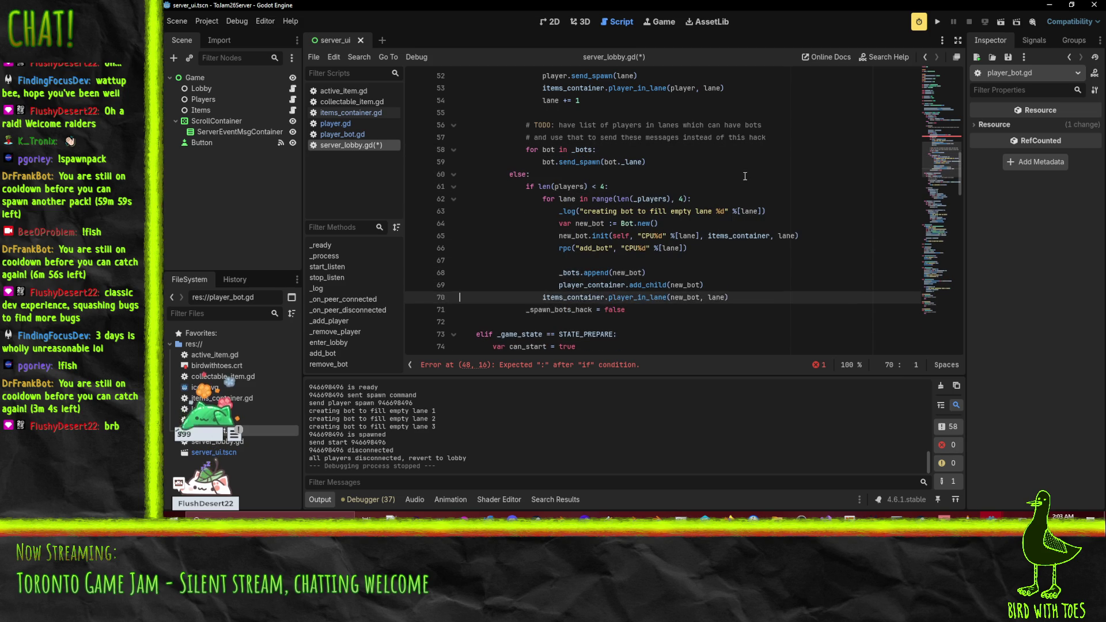
pyautogui.press('Up')
pyautogui.press('Up')
pyautogui.hotkey('ctrl', 's')
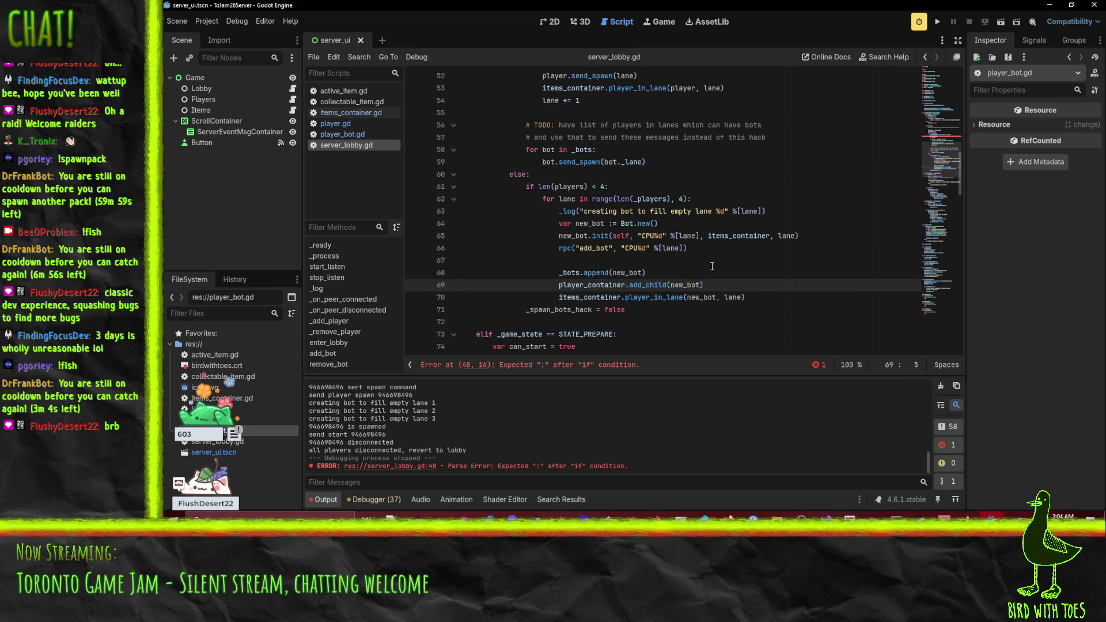
# Add the missing colon after 'if _spawn_bots_hack' on line 48 and save.
pyautogui.click(602, 149)
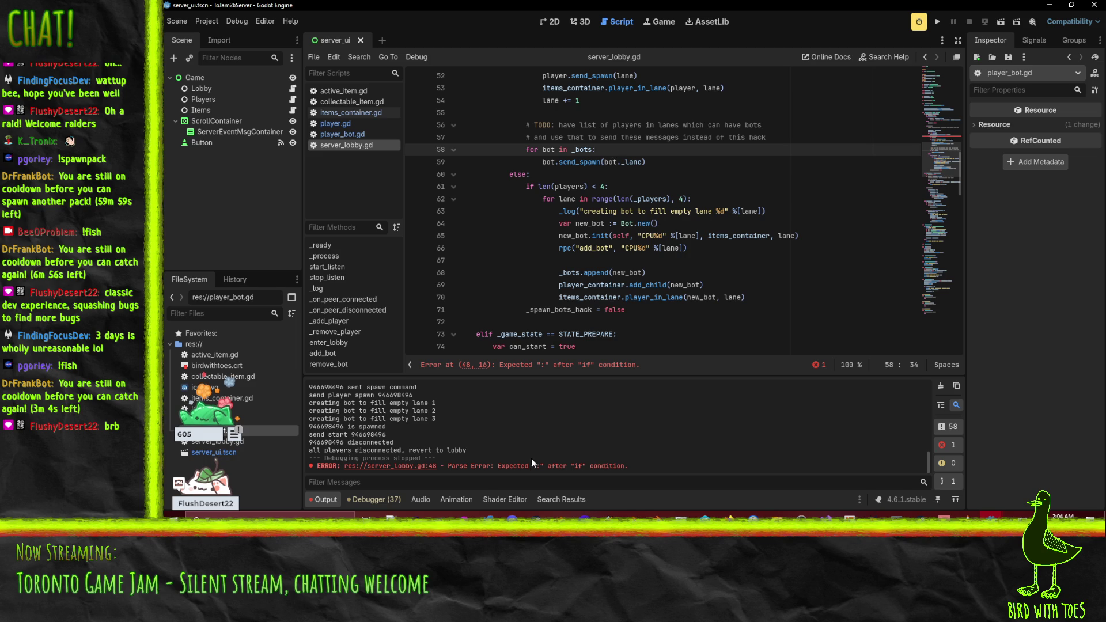
pyautogui.click(518, 364)
pyautogui.write(':')
pyautogui.hotkey('ctrl', 's')
# Replace the undeclared lane with i in the player_in_lane call on line 47 and save.
pyautogui.click(655, 285)
pyautogui.scroll(-3, 655, 282)
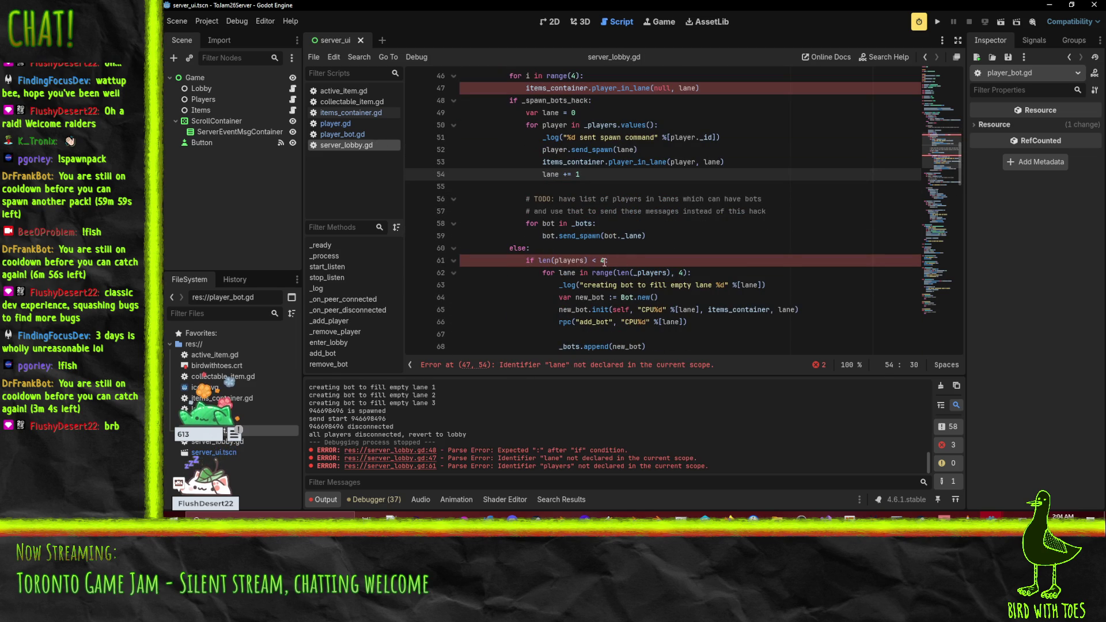
pyautogui.write(':')
pyautogui.click(624, 260)
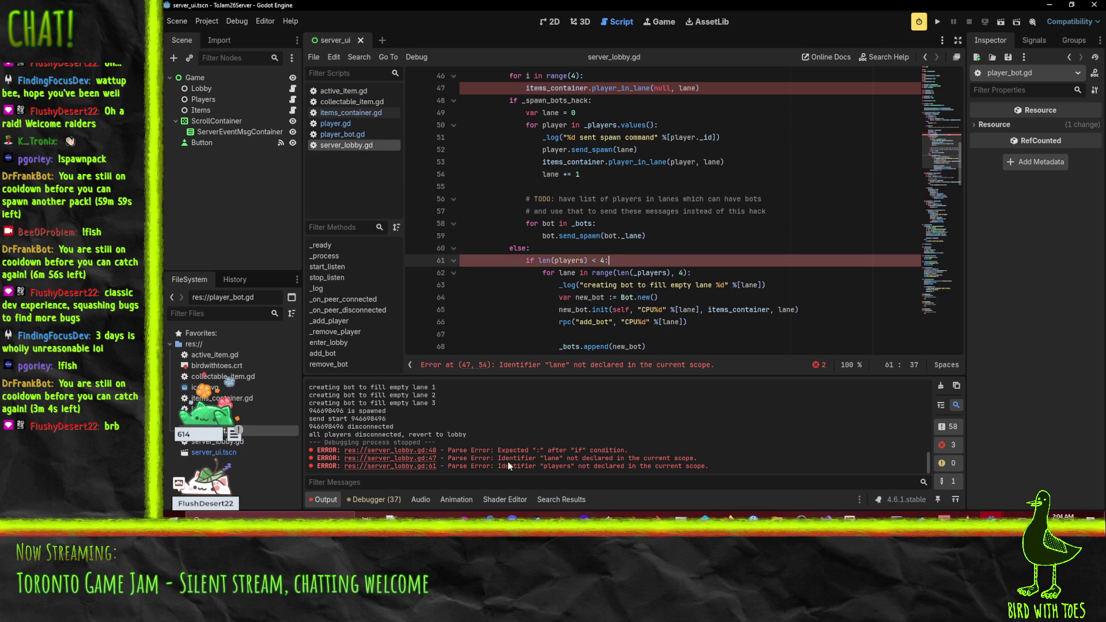
pyautogui.click(528, 262)
pyautogui.click(484, 365)
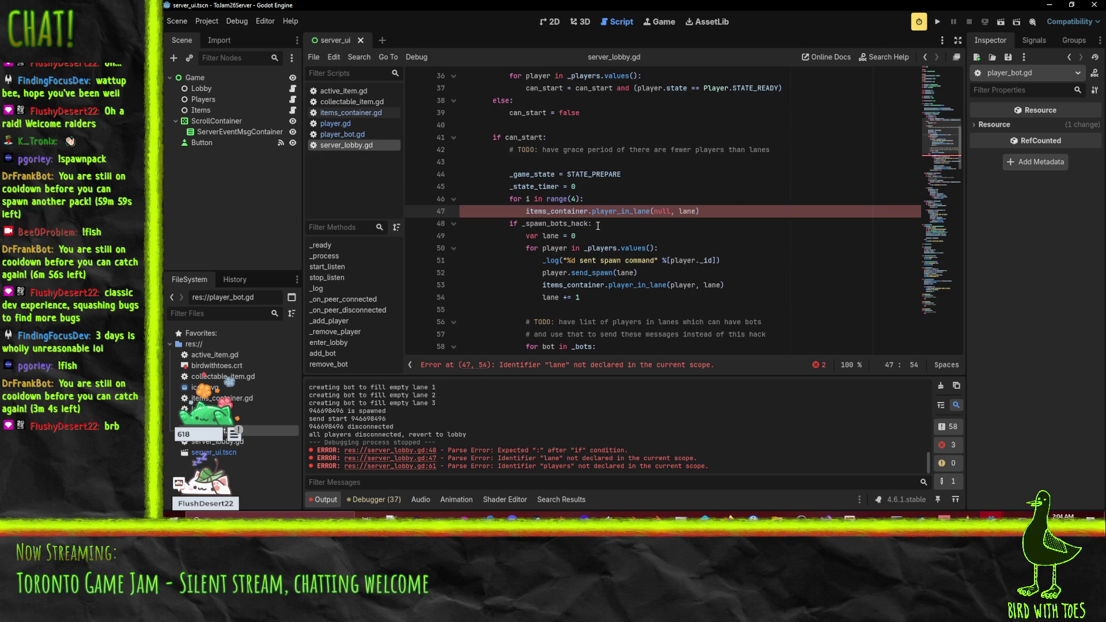
pyautogui.scroll(1, 508, 176)
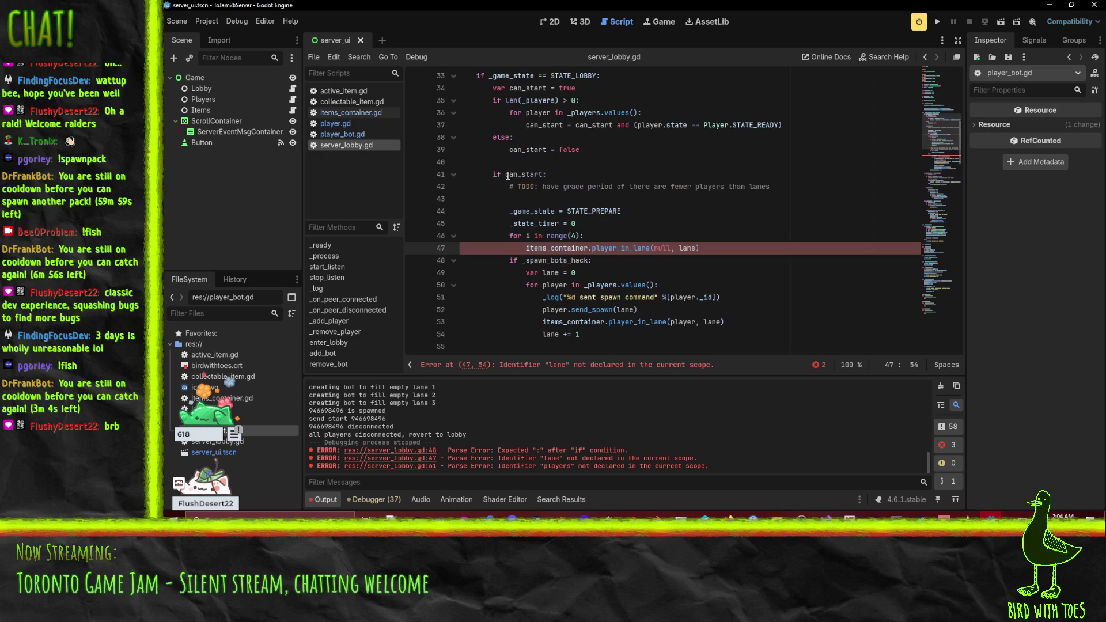
pyautogui.click(525, 236)
pyautogui.press('Right')
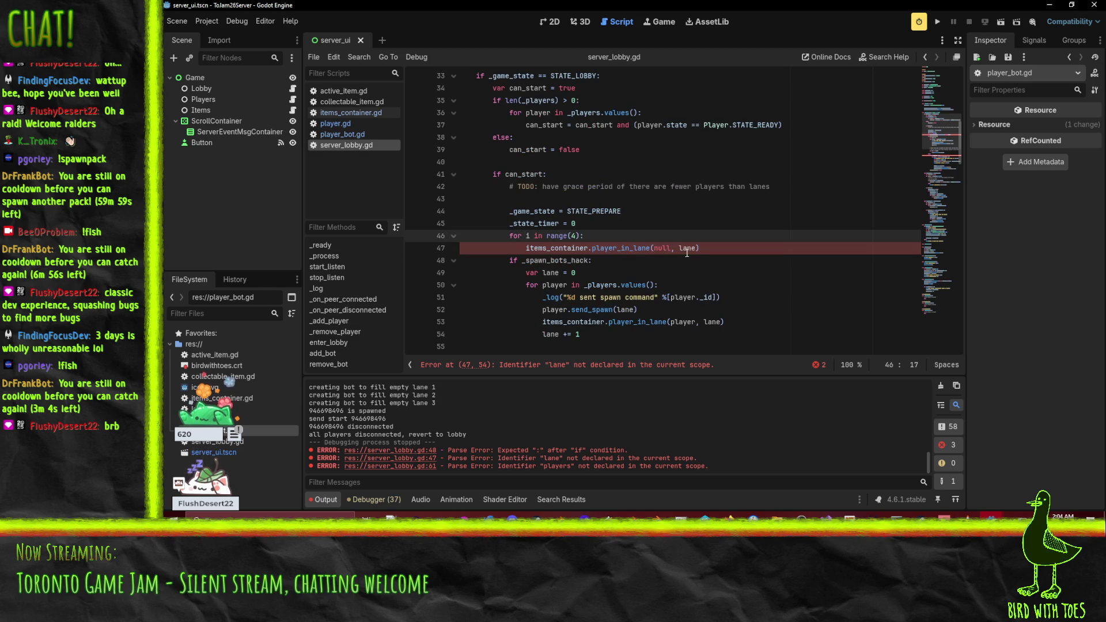
pyautogui.doubleClick(680, 252)
pyautogui.write('i')
pyautogui.hotkey('ctrl', 's')
# Rename players to _players on line 61, save, and run the server project.
pyautogui.click(643, 232)
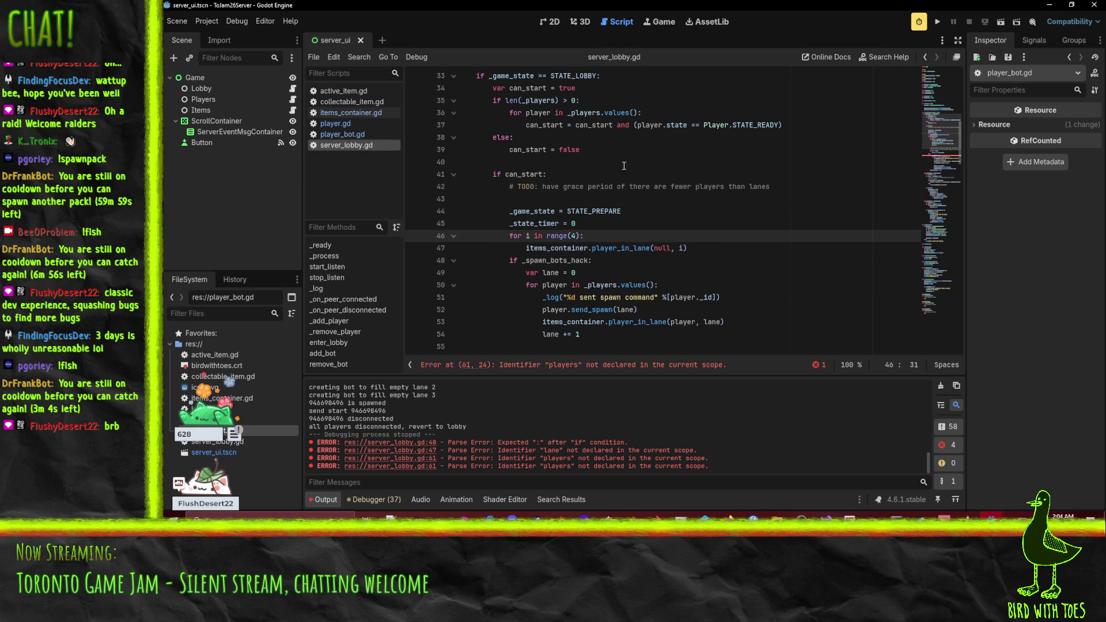
pyautogui.click(666, 259)
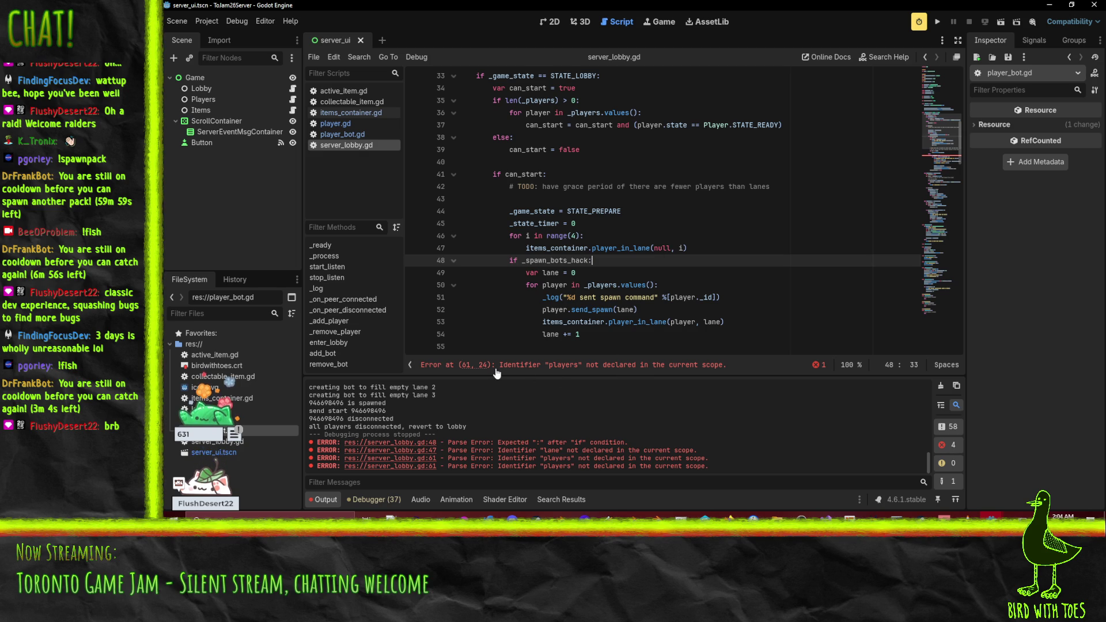
pyautogui.click(479, 365)
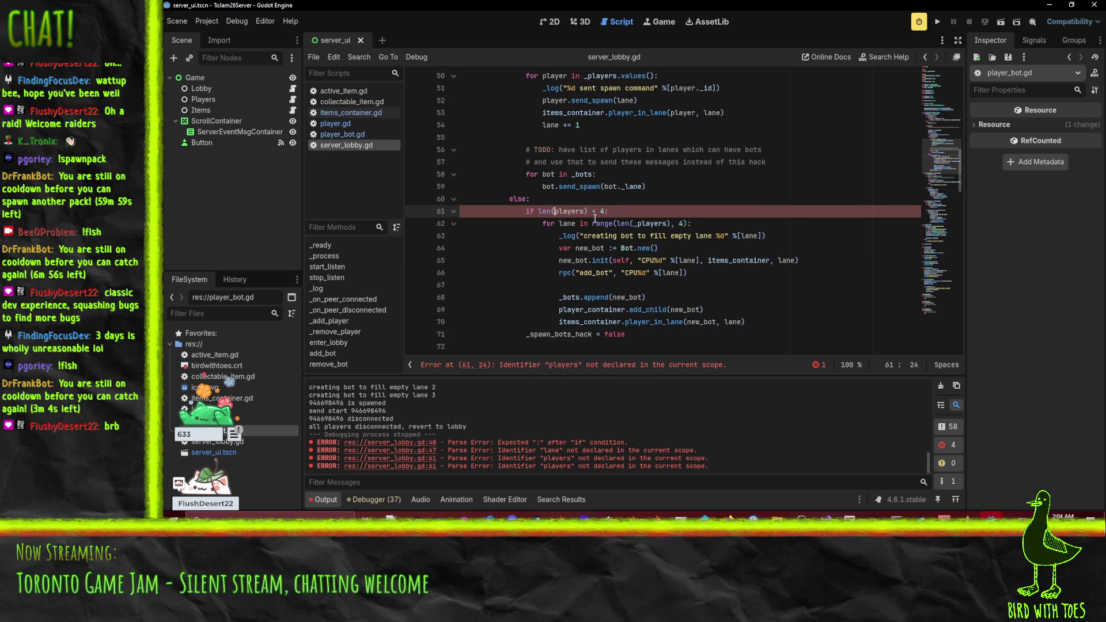
pyautogui.write('_')
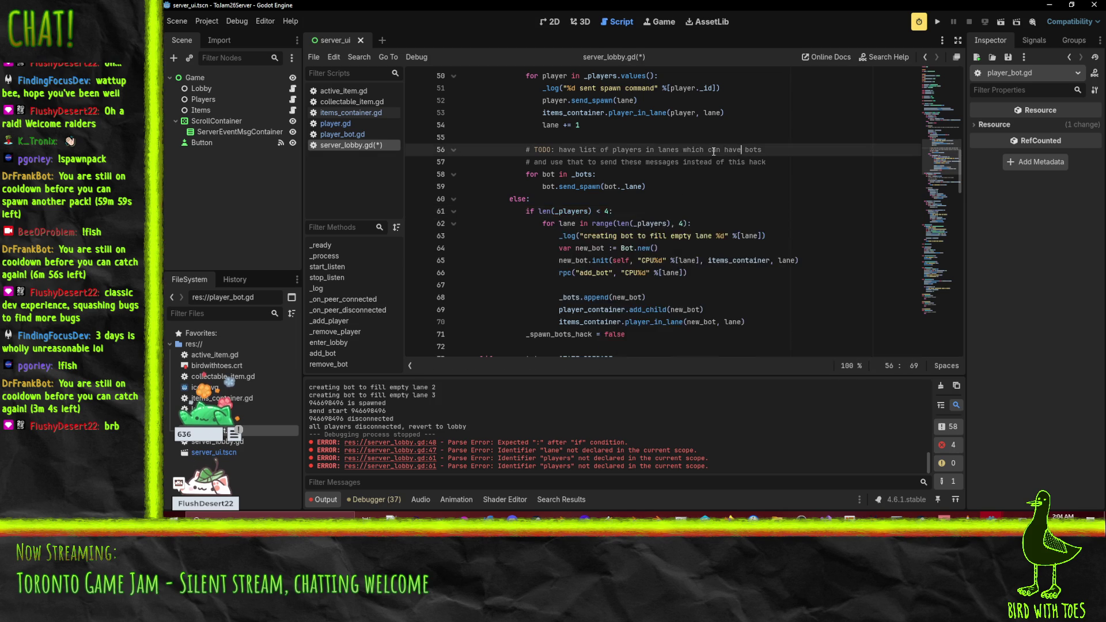
pyautogui.scroll(-2, 683, 189)
pyautogui.click(719, 199)
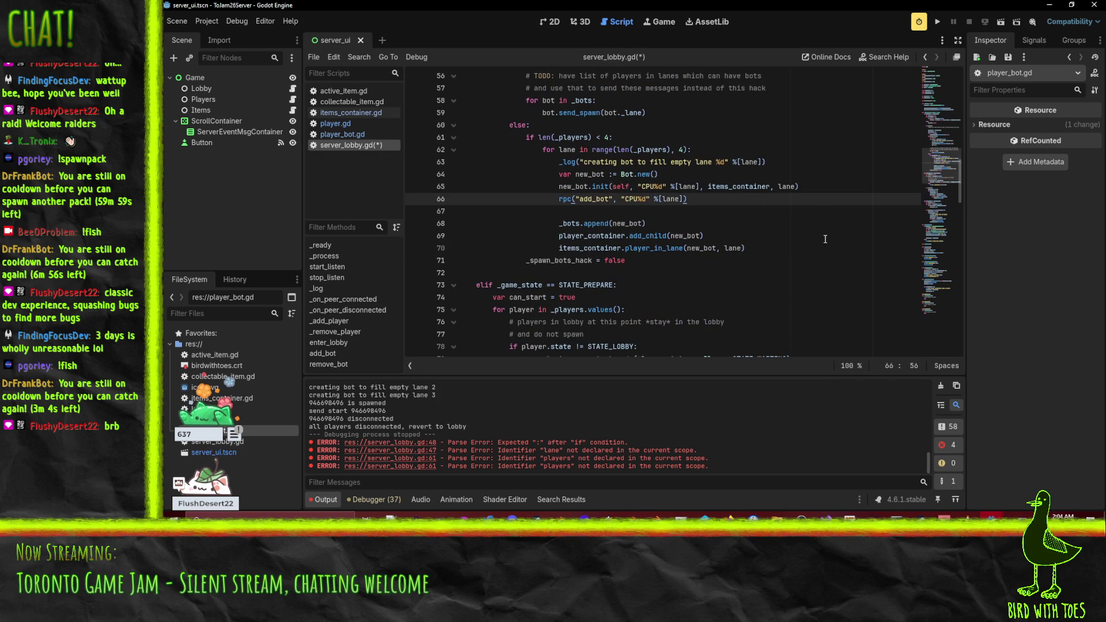
pyautogui.hotkey('ctrl', 's')
pyautogui.scroll(2, 823, 241)
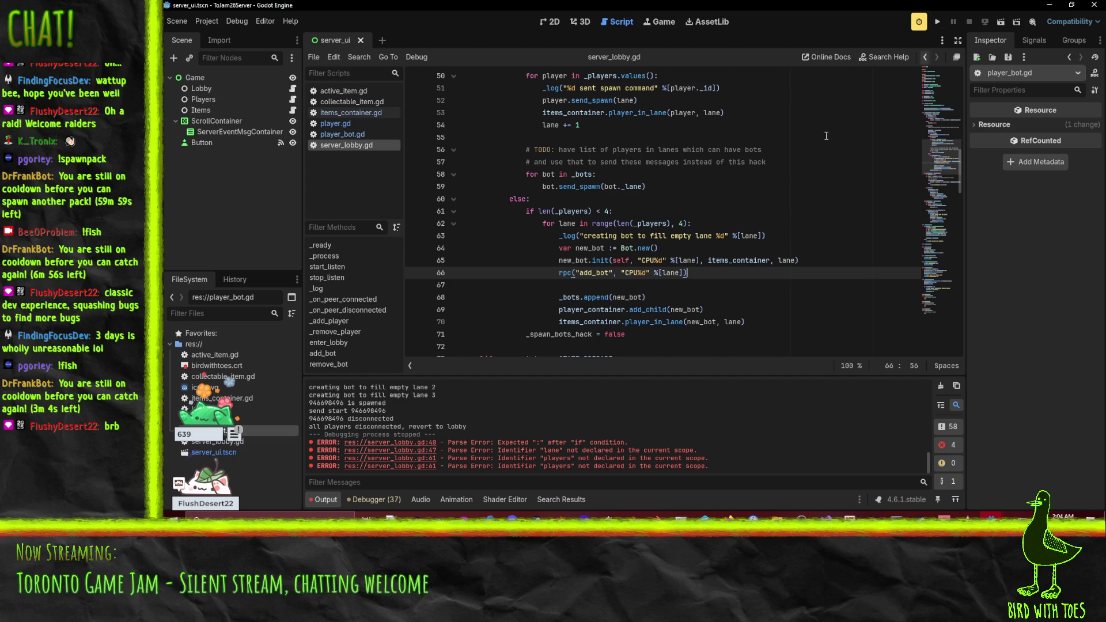
pyautogui.click(937, 21)
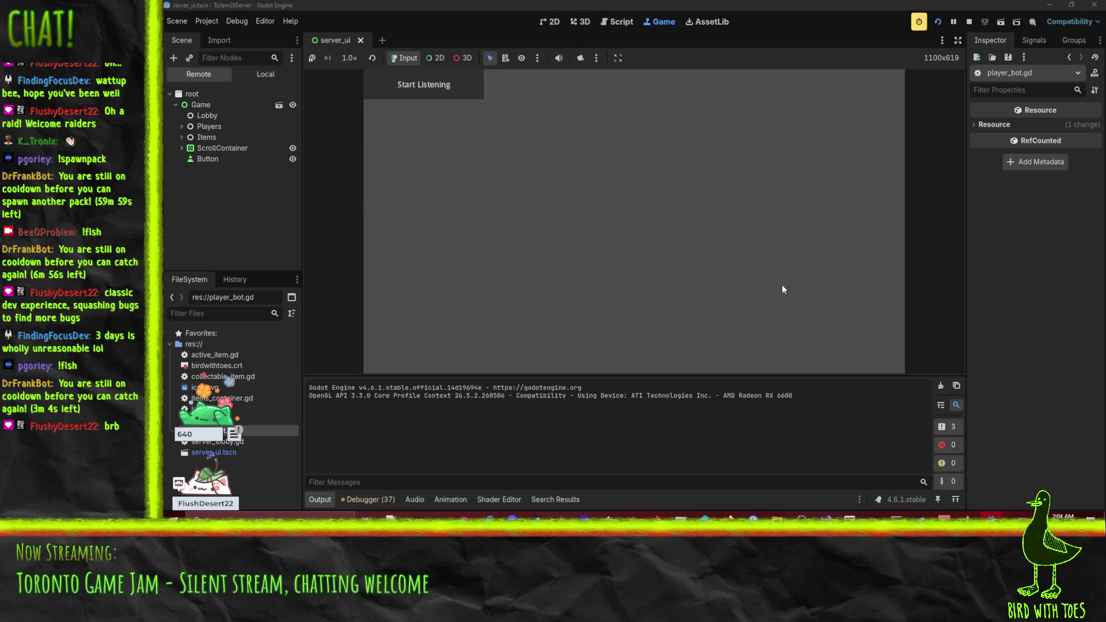
# Start the server listening, then run the client project and join the lobby.
pyautogui.click(452, 92)
pyautogui.moveTo(990, 517)
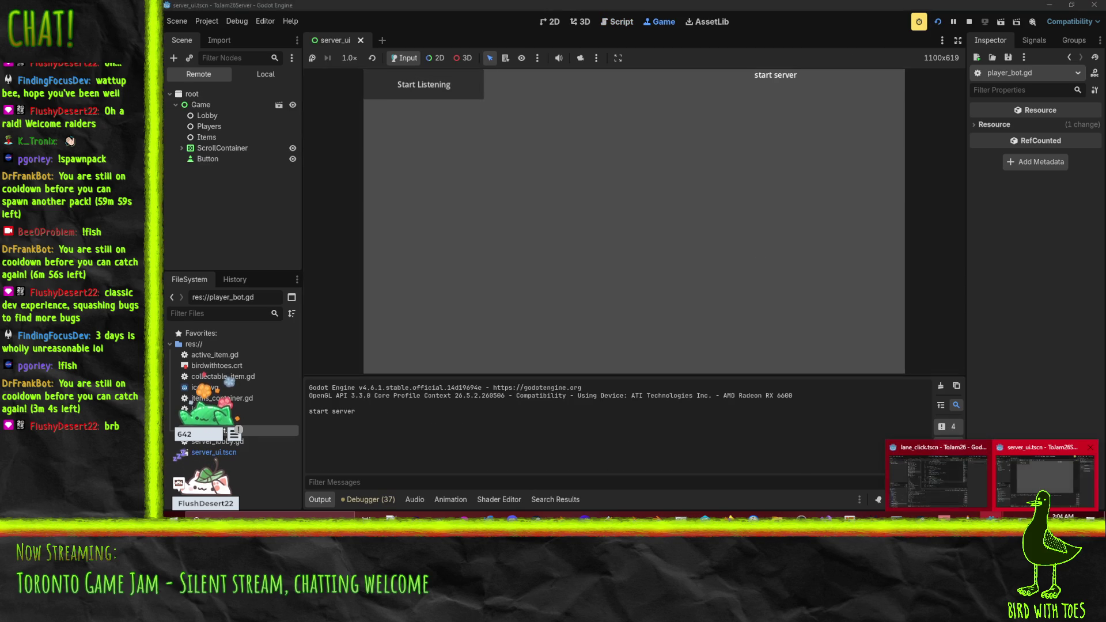
pyautogui.click(938, 478)
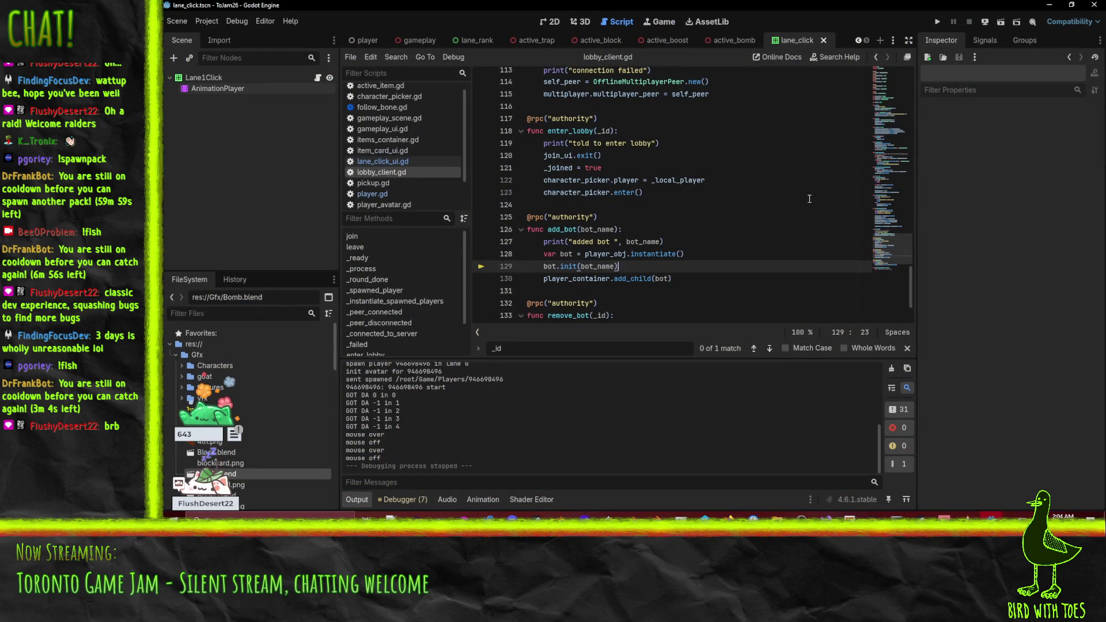
pyautogui.click(937, 21)
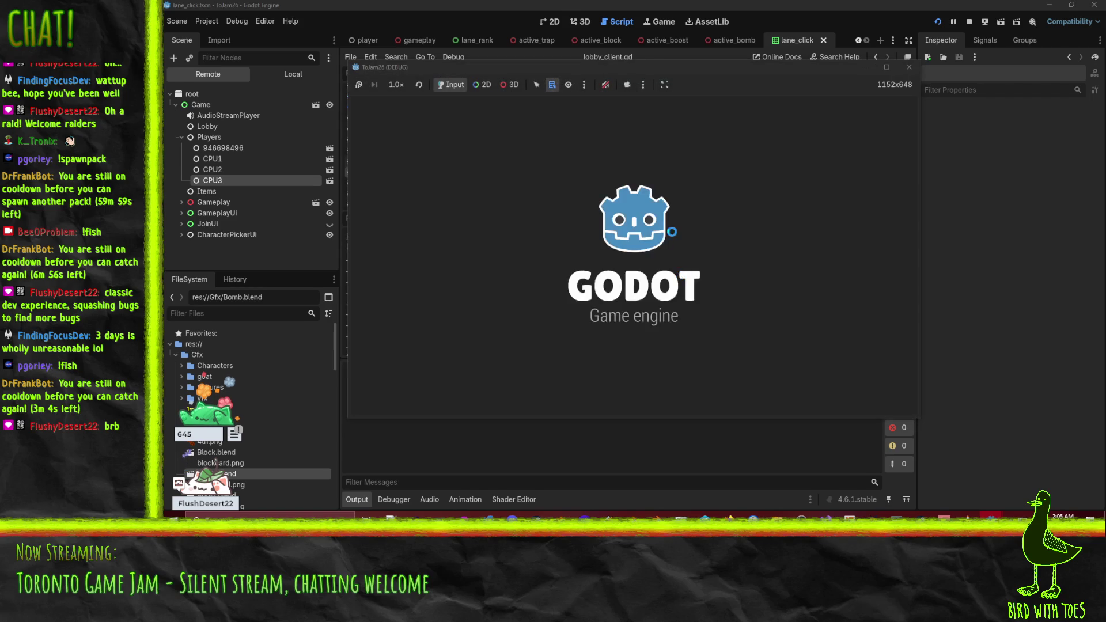
pyautogui.click(788, 314)
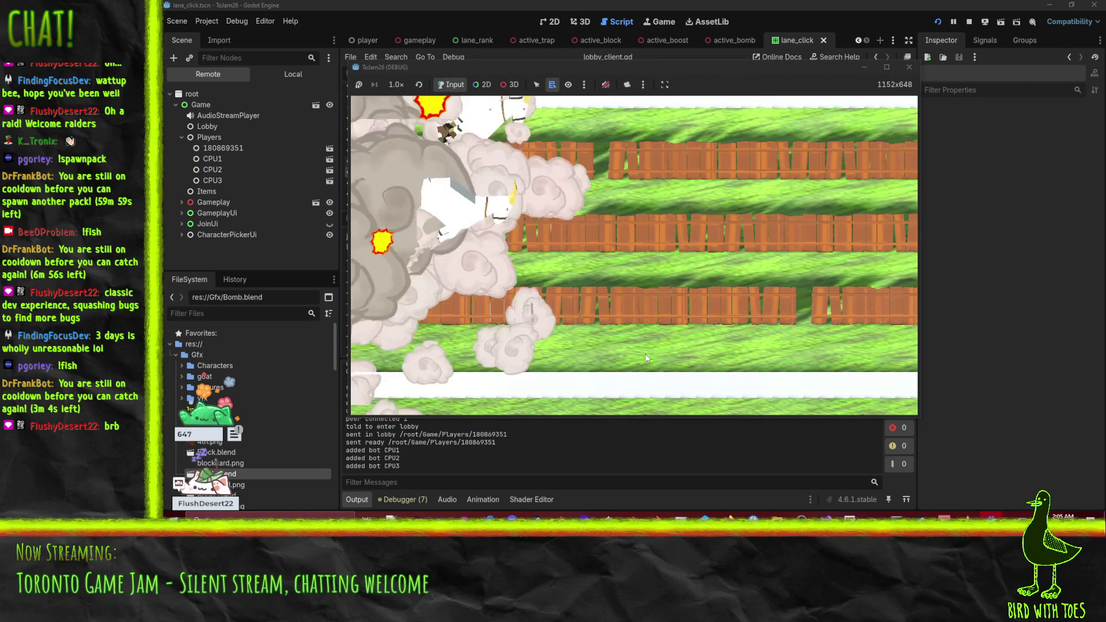
# Bring the server editor forward, review warnings under Debugger > Errors, and return to Output.
pyautogui.moveTo(991, 517)
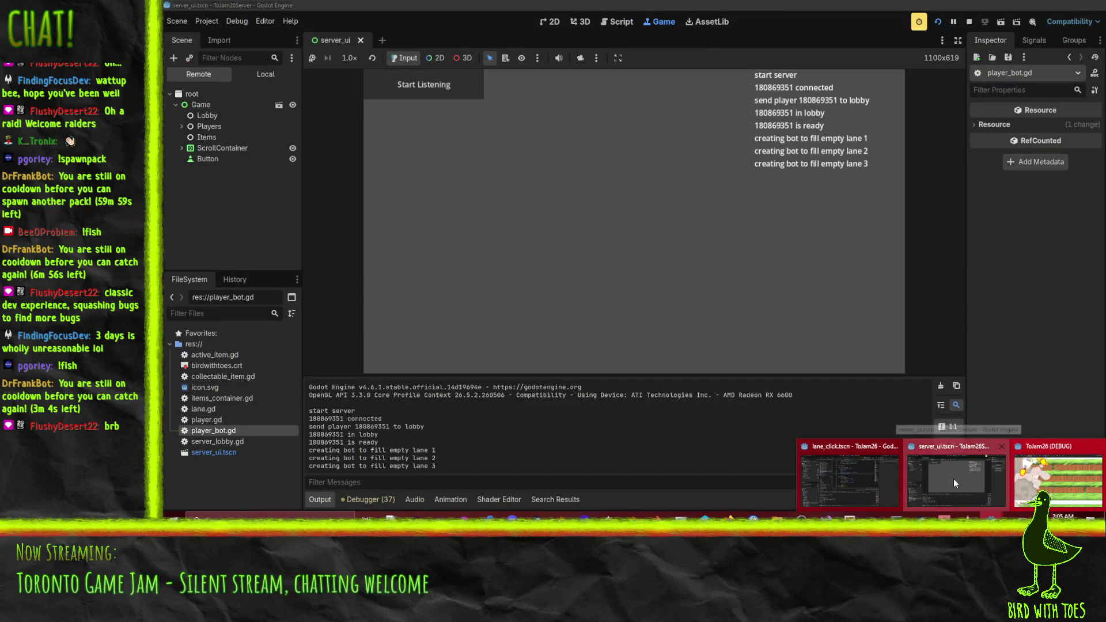
pyautogui.click(953, 479)
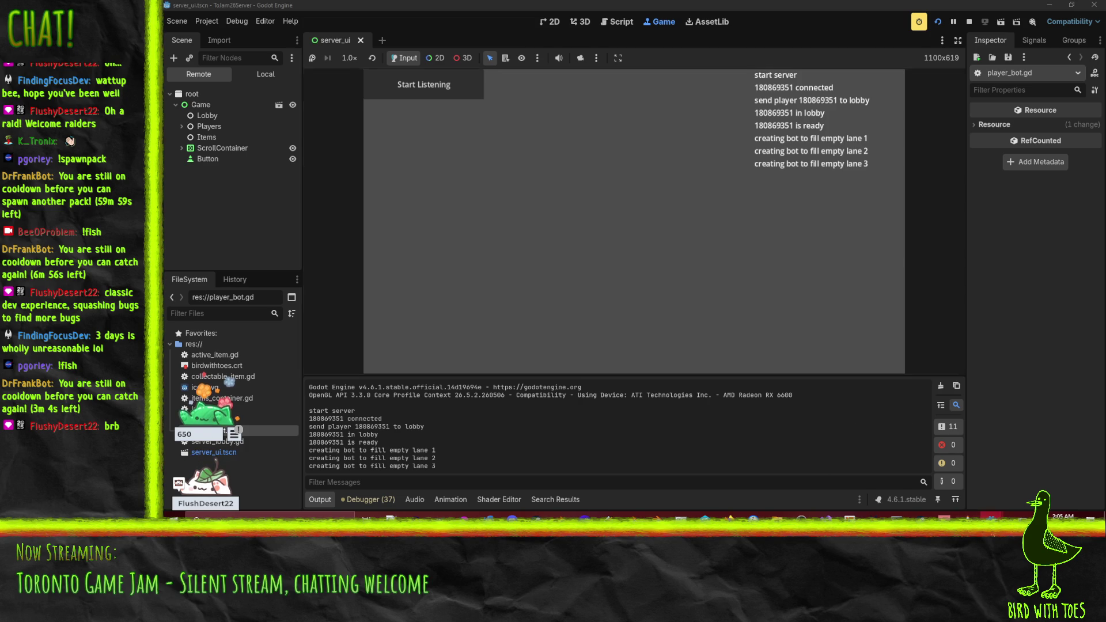
pyautogui.moveTo(979, 516)
pyautogui.moveTo(888, 487)
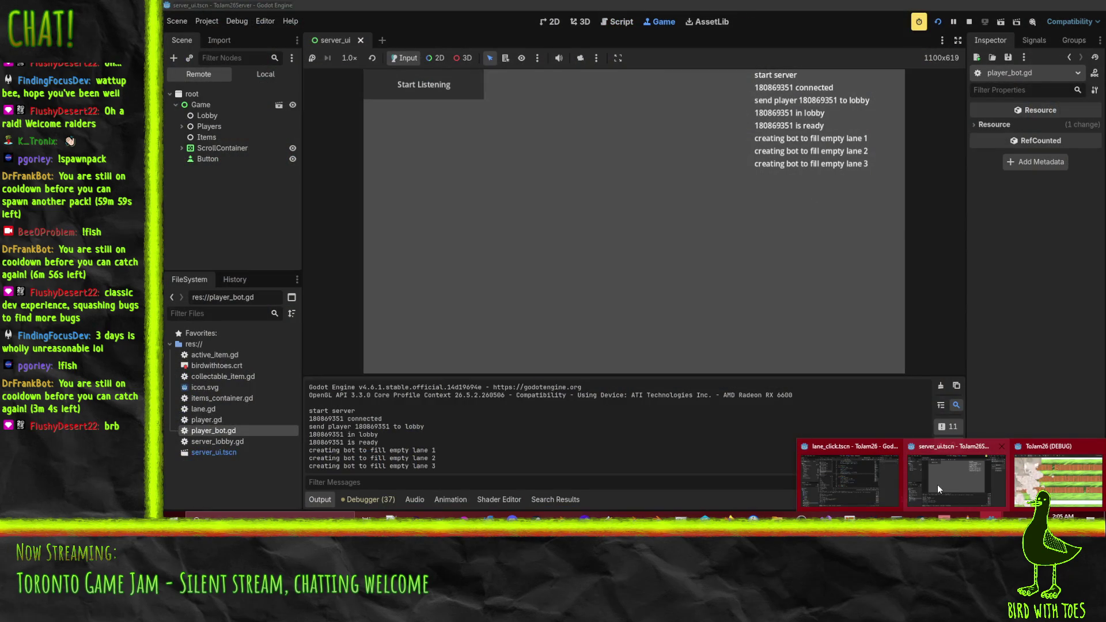
pyautogui.click(938, 484)
pyautogui.click(369, 500)
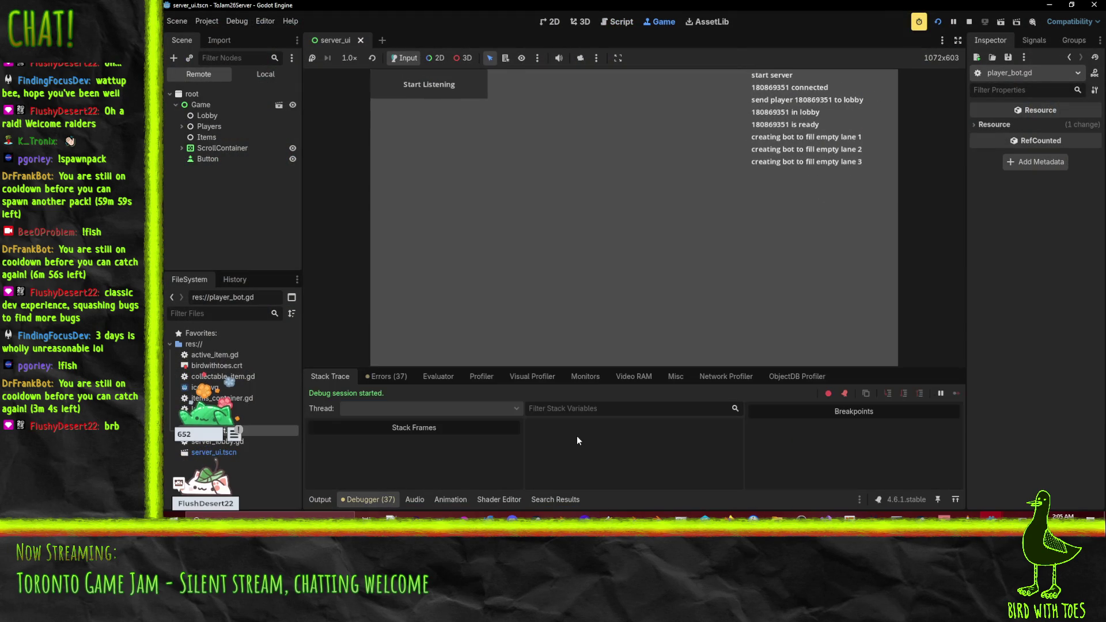
pyautogui.click(403, 377)
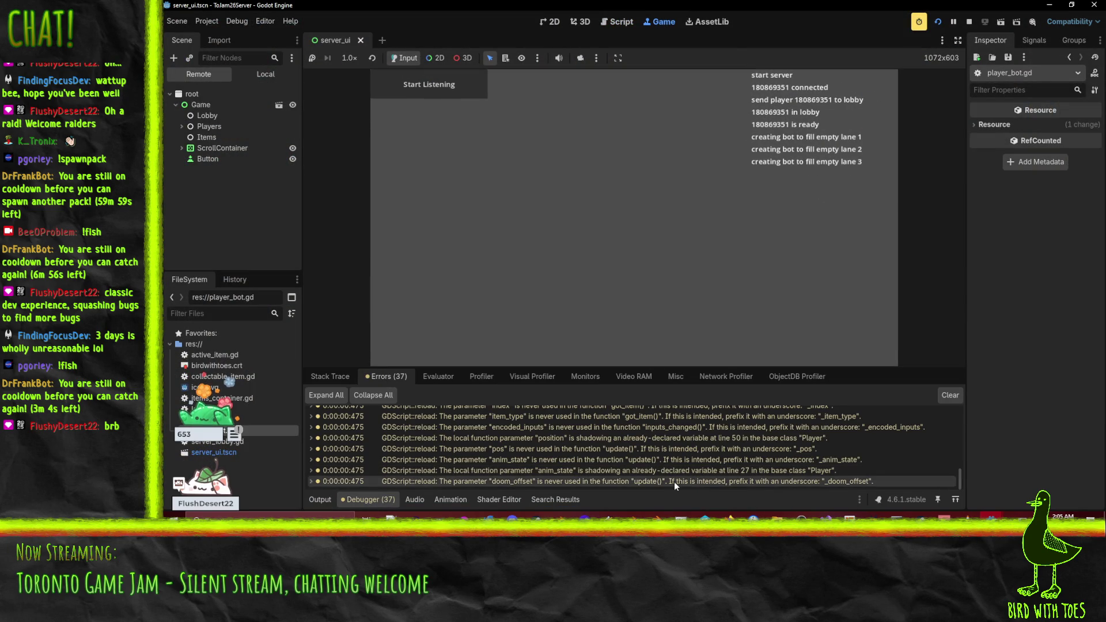
pyautogui.click(320, 499)
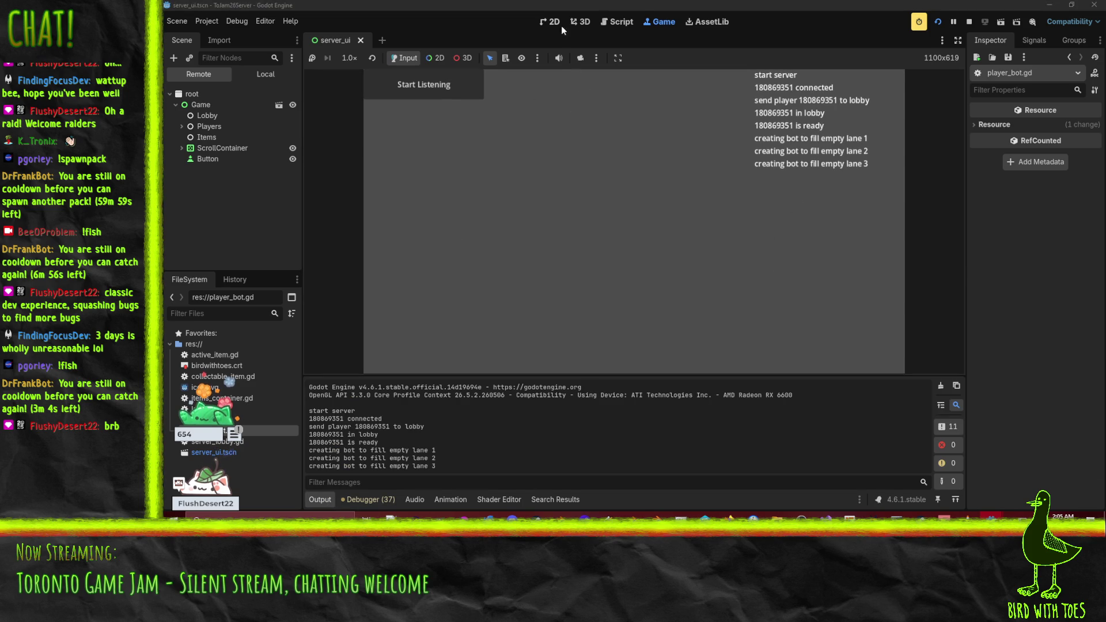
pyautogui.click(603, 19)
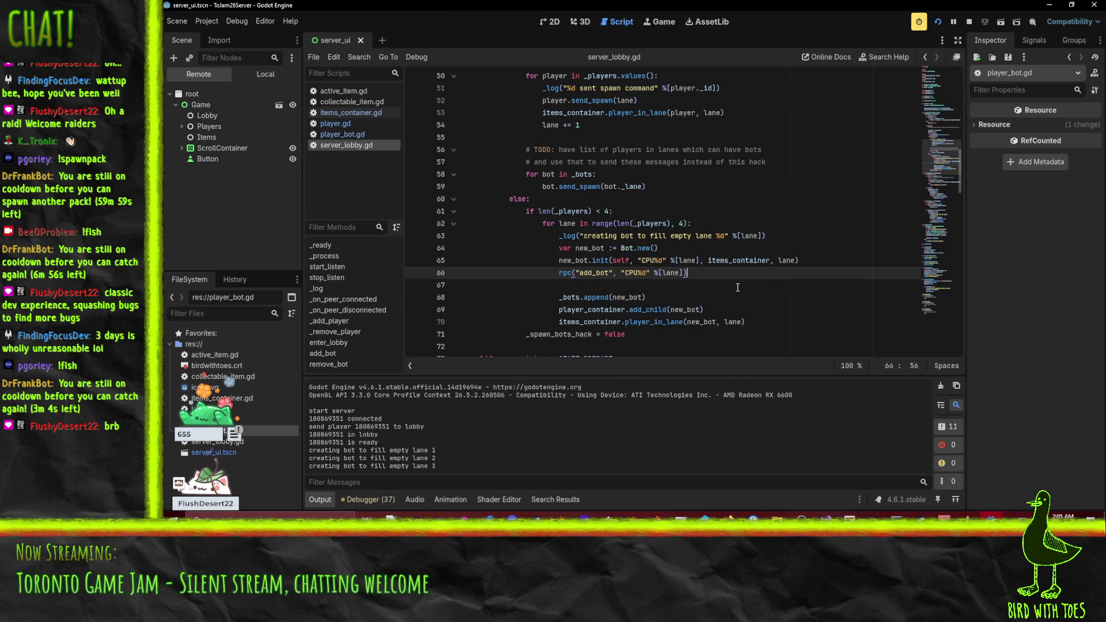
# Change the _spawn_bots_hack assignment on line 71 from false to true, save, and rerun the server.
pyautogui.scroll(4, 724, 277)
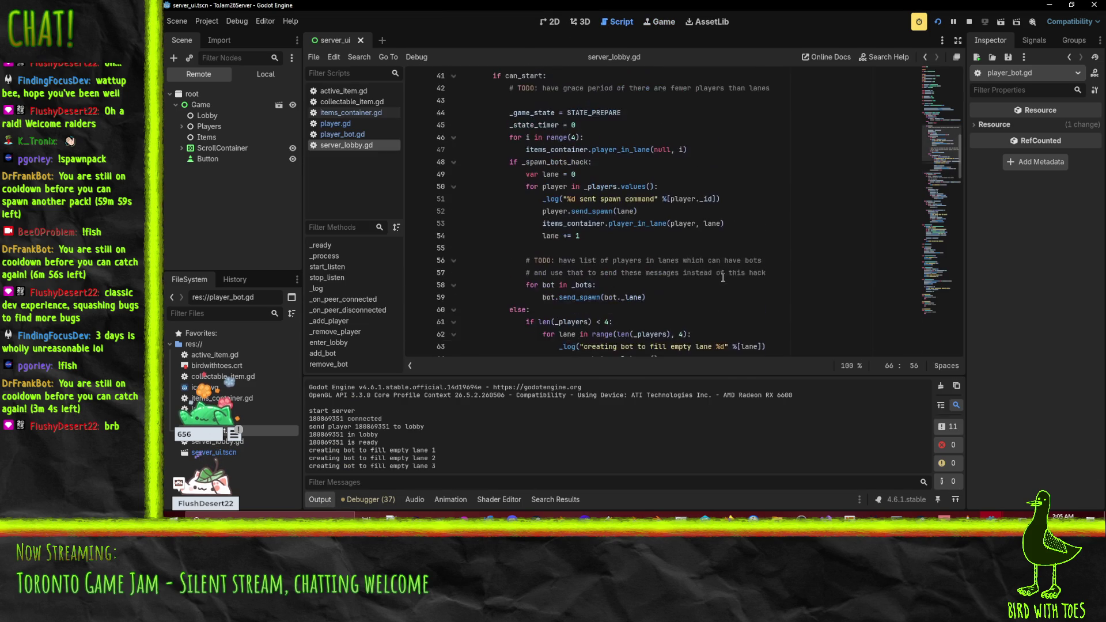
pyautogui.click(607, 238)
pyautogui.click(708, 236)
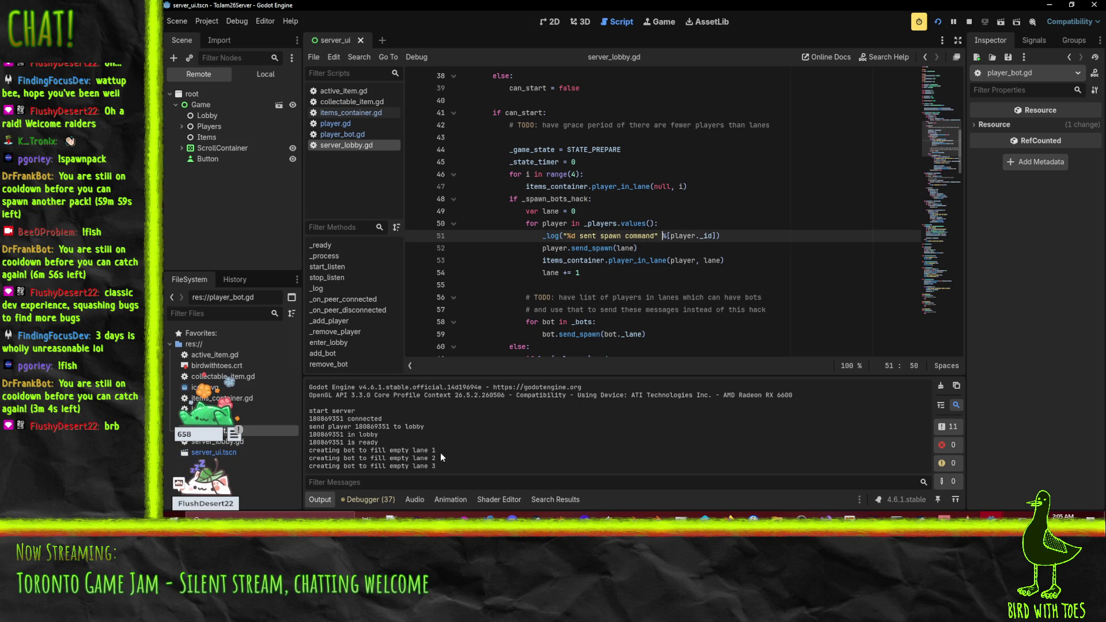
pyautogui.doubleClick(527, 200)
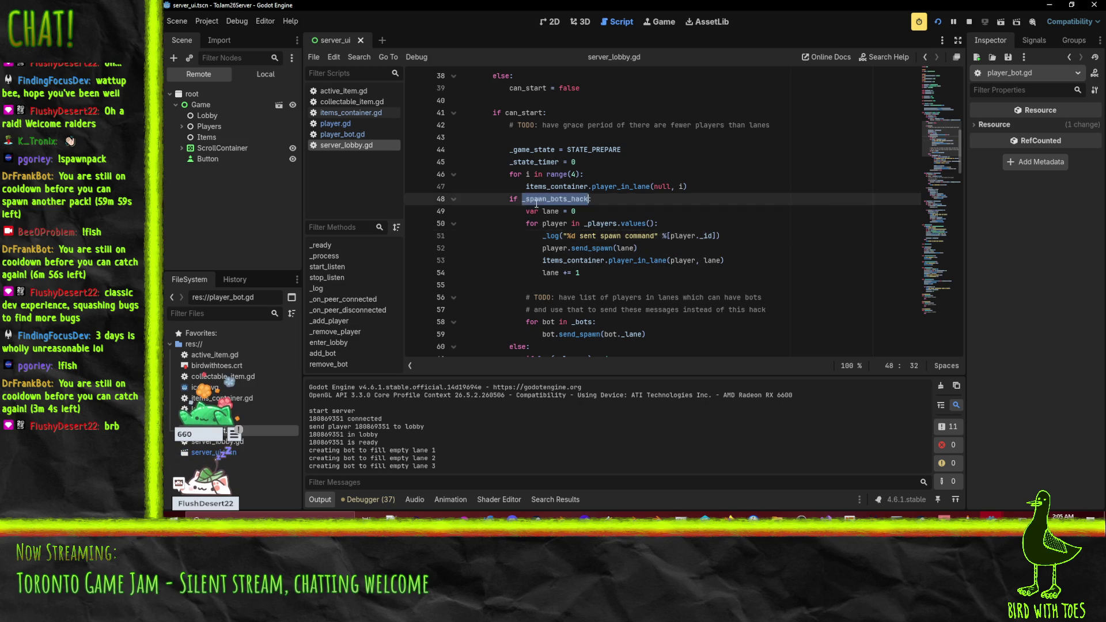
pyautogui.scroll(-7, 527, 203)
pyautogui.doubleClick(605, 224)
pyautogui.scroll(4, 693, 251)
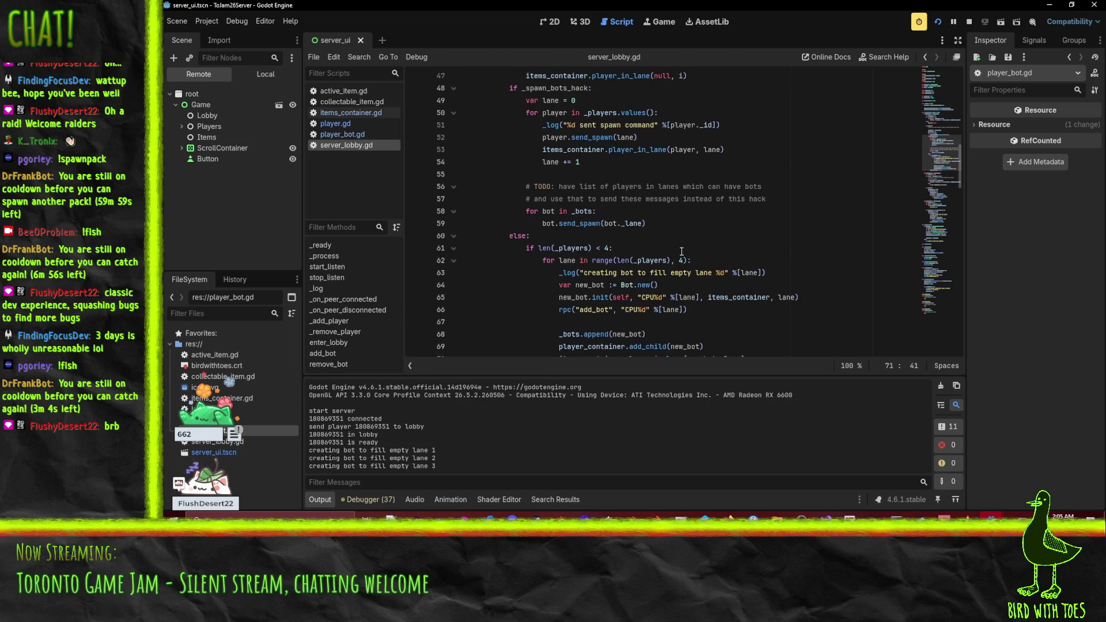
pyautogui.write('true')
pyautogui.hotkey('ctrl', 's')
pyautogui.click(936, 23)
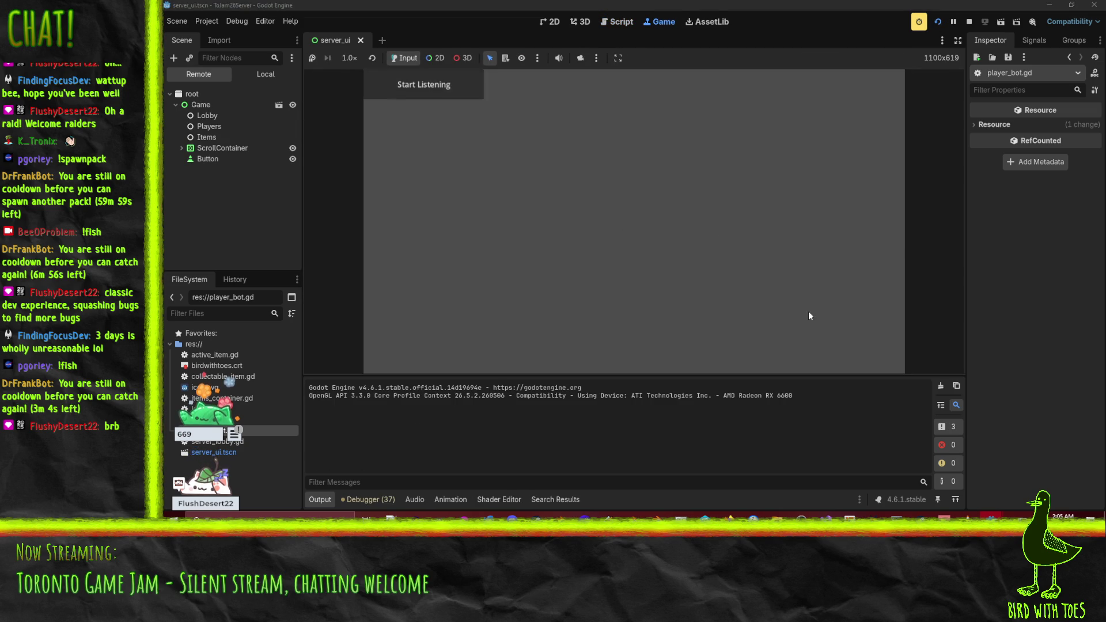
# Start the server listening, then join and ready a player from the client window.
pyautogui.click(424, 85)
pyautogui.moveTo(990, 517)
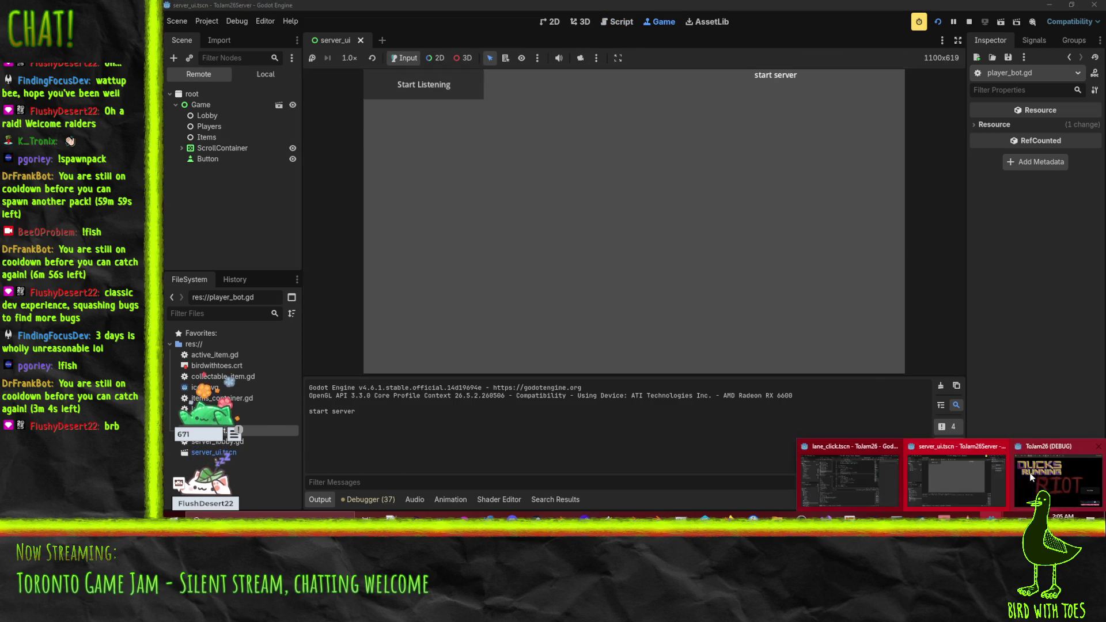
pyautogui.click(1030, 476)
pyautogui.click(831, 312)
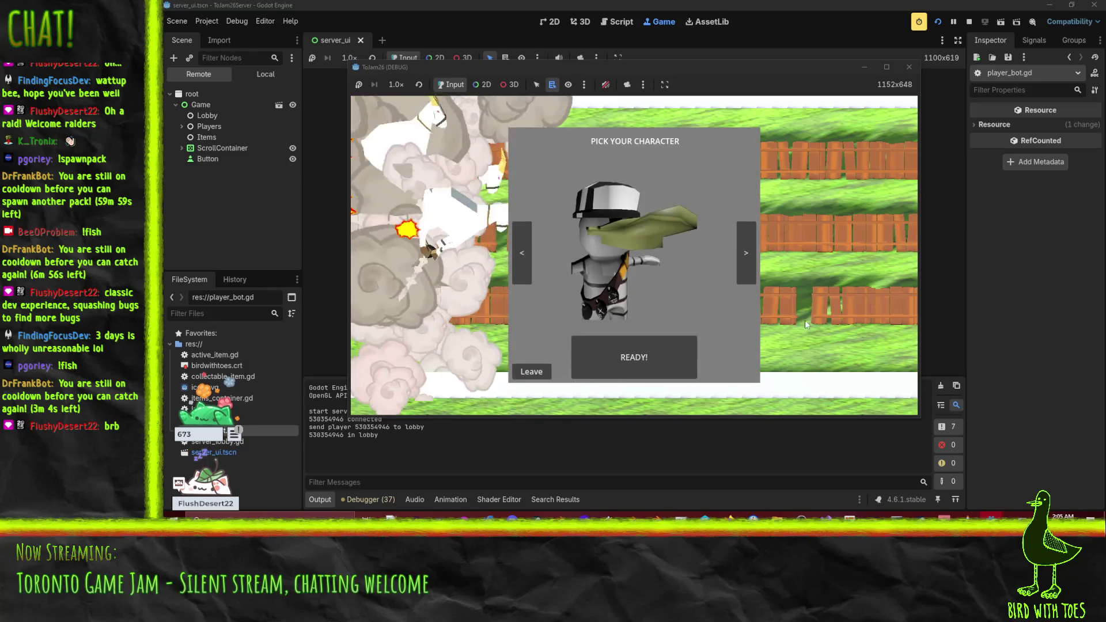
pyautogui.click(618, 368)
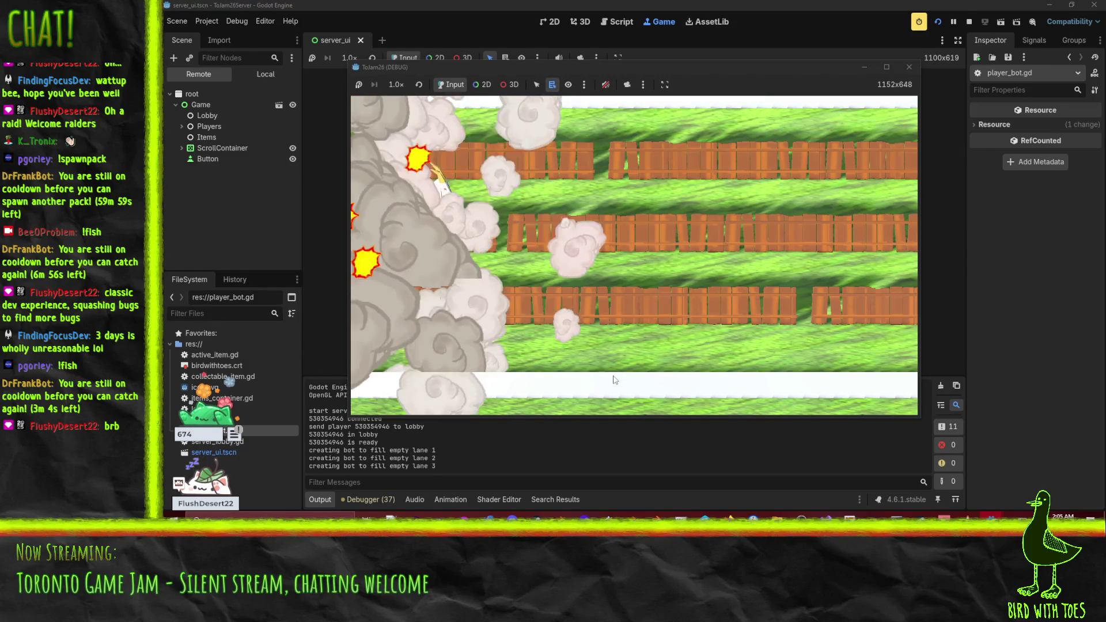
pyautogui.moveTo(990, 517)
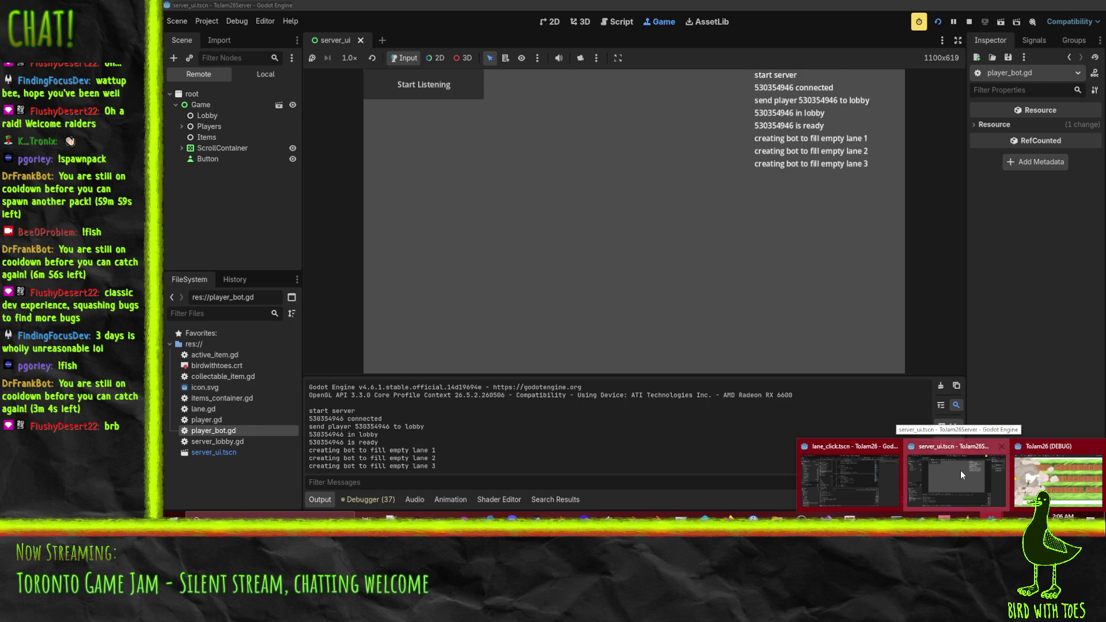
pyautogui.click(959, 470)
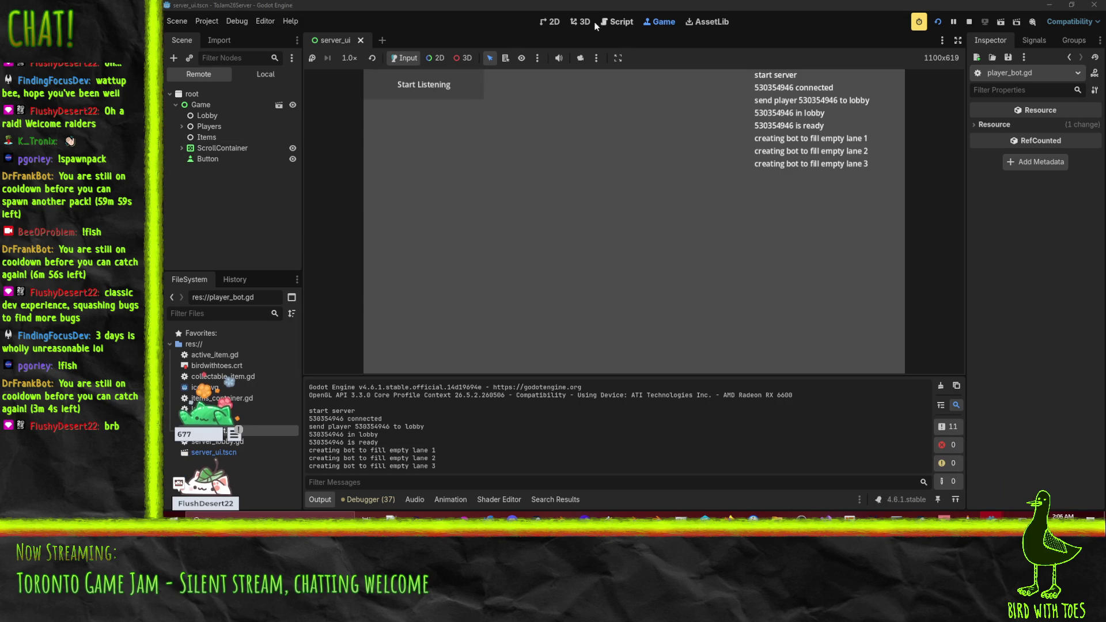
# Set a breakpoint on line 48 of server_lobby.gd.
pyautogui.click(613, 25)
pyautogui.scroll(4, 422, 151)
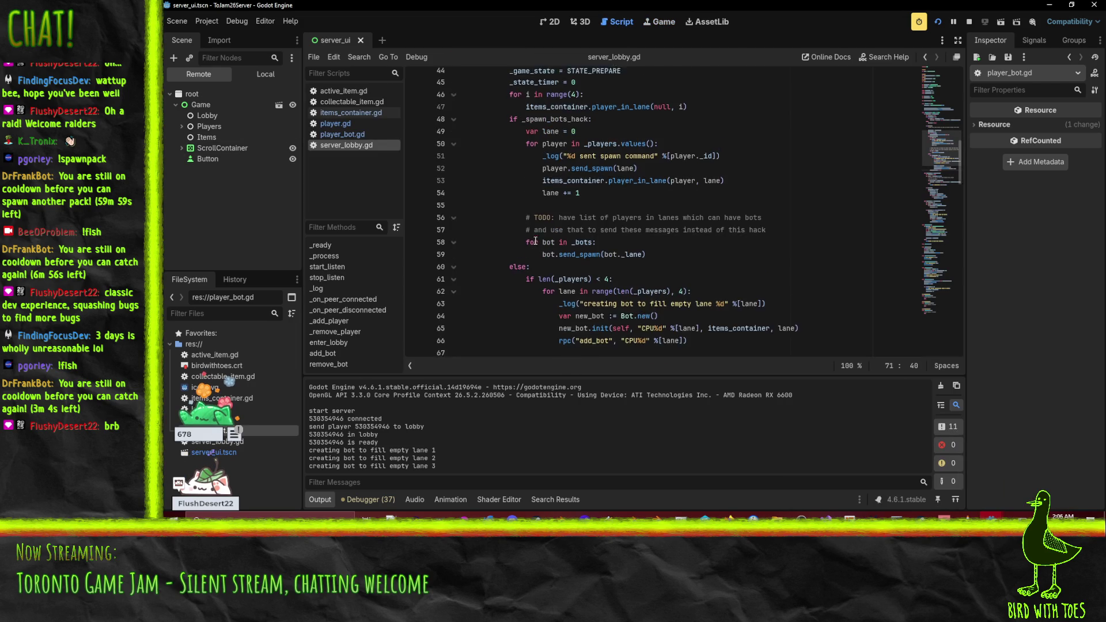
pyautogui.click(415, 150)
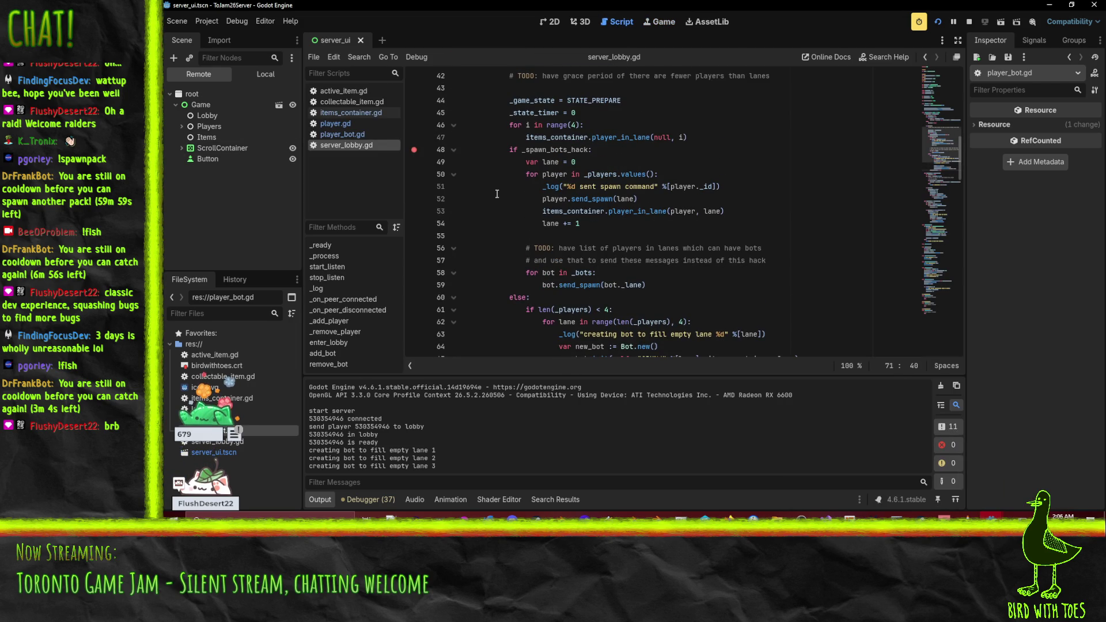
pyautogui.click(496, 194)
pyautogui.scroll(-4, 518, 193)
# Add a breakpoint on line 61 and move the line 48 breakpoint to line 49.
pyautogui.click(413, 164)
pyautogui.scroll(4, 415, 161)
pyautogui.click(415, 162)
# Rerun the server, start listening, and join and ready from the client.
pyautogui.click(938, 21)
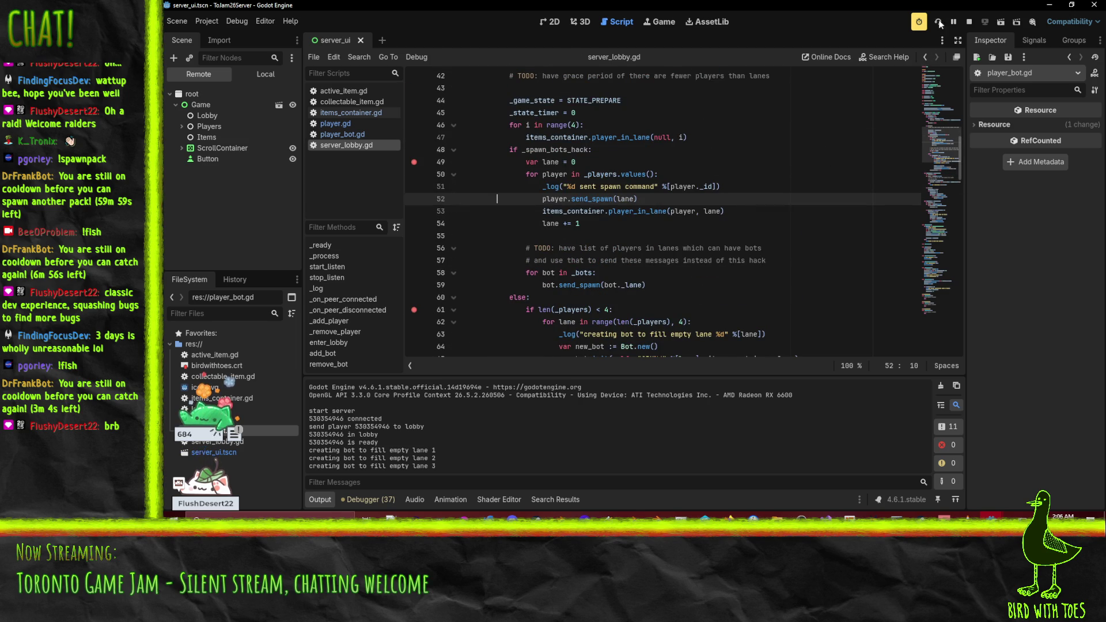
pyautogui.click(464, 98)
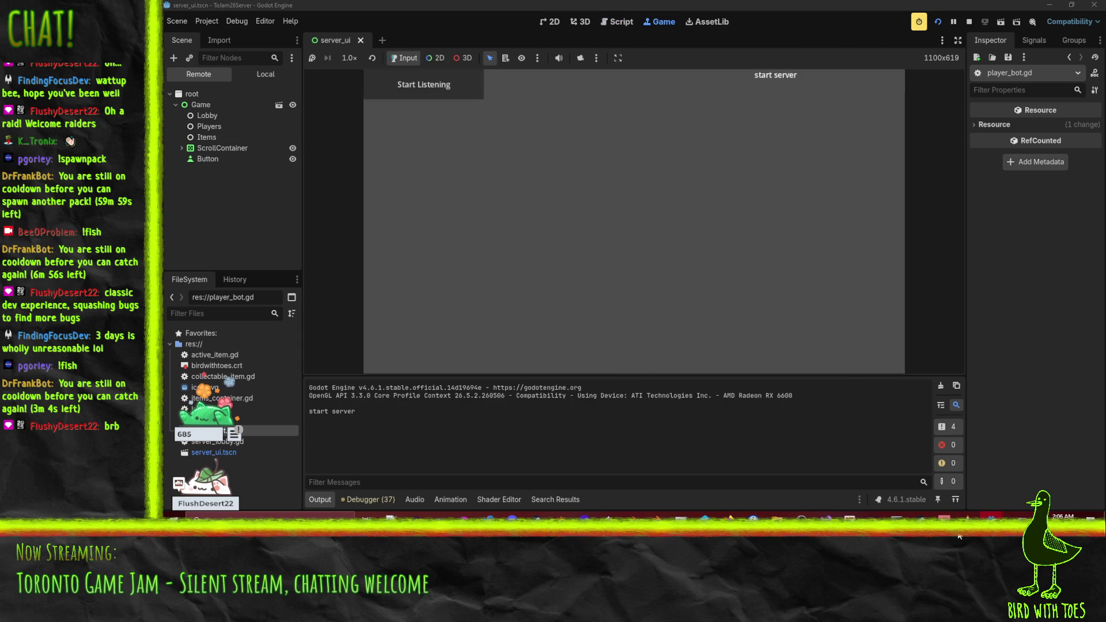
pyautogui.click(1048, 469)
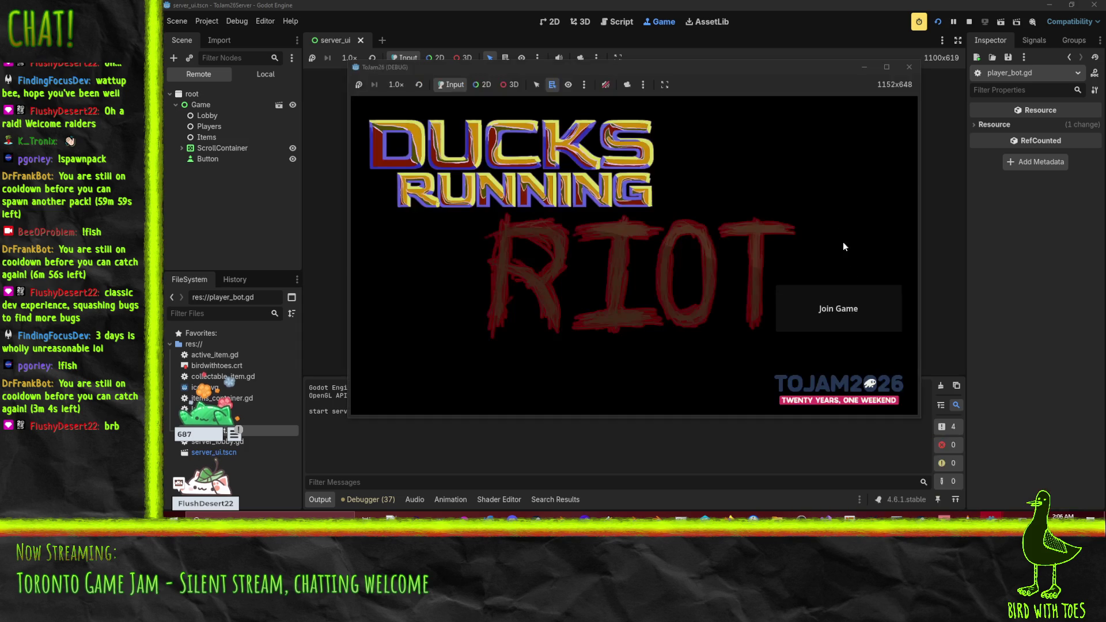
pyautogui.click(857, 317)
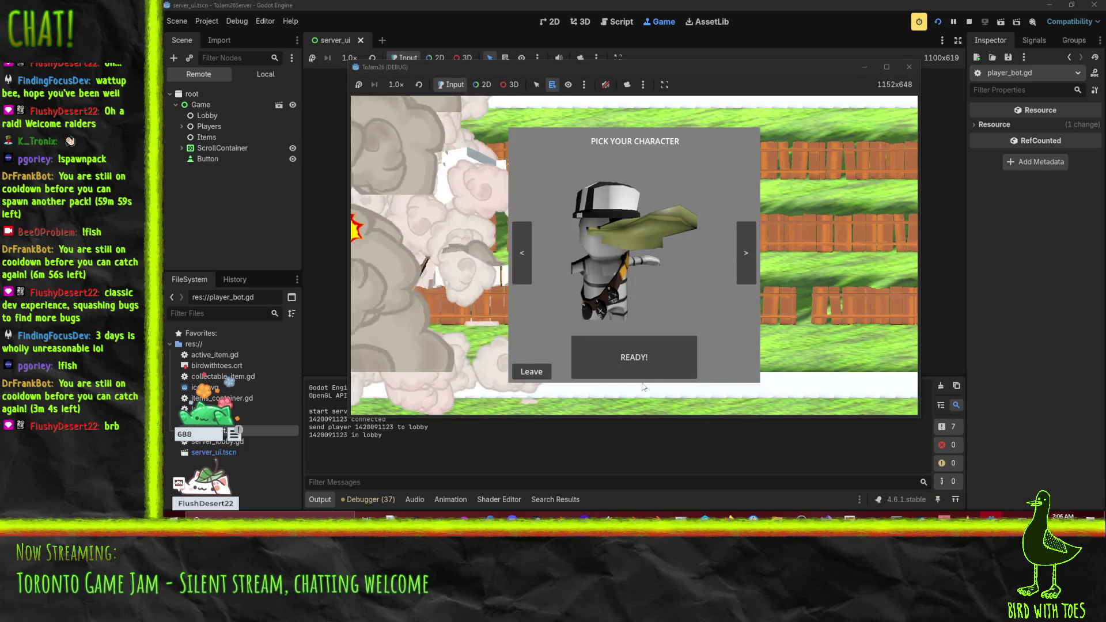
pyautogui.click(651, 355)
# Inspect the players dictionary at the pause, then continue to the line 62 breakpoint.
pyautogui.click(470, 471)
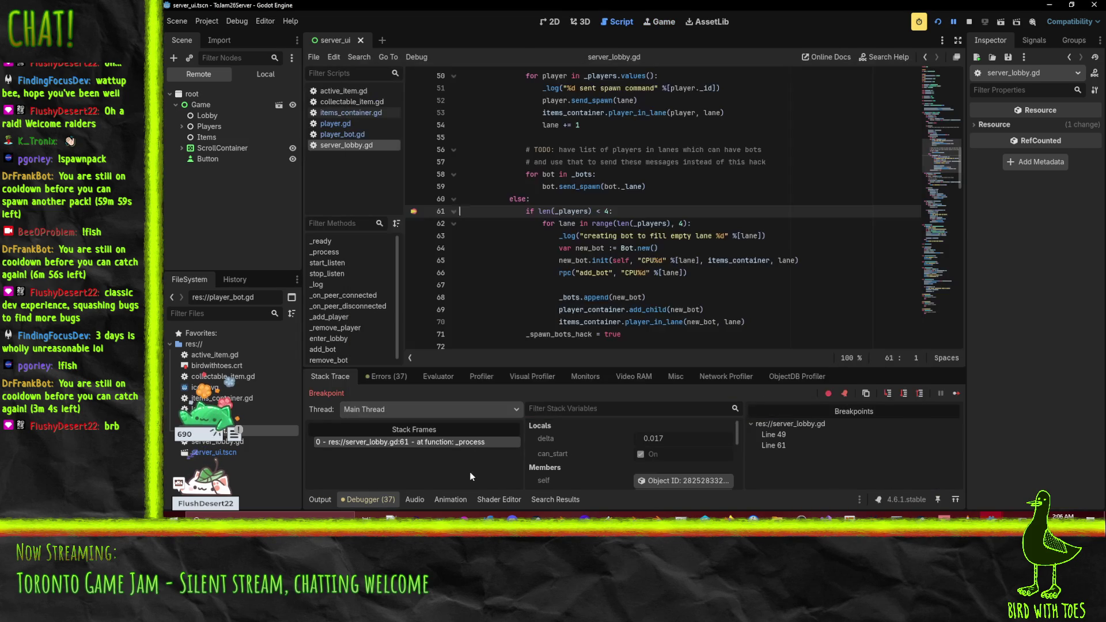
pyautogui.click(496, 219)
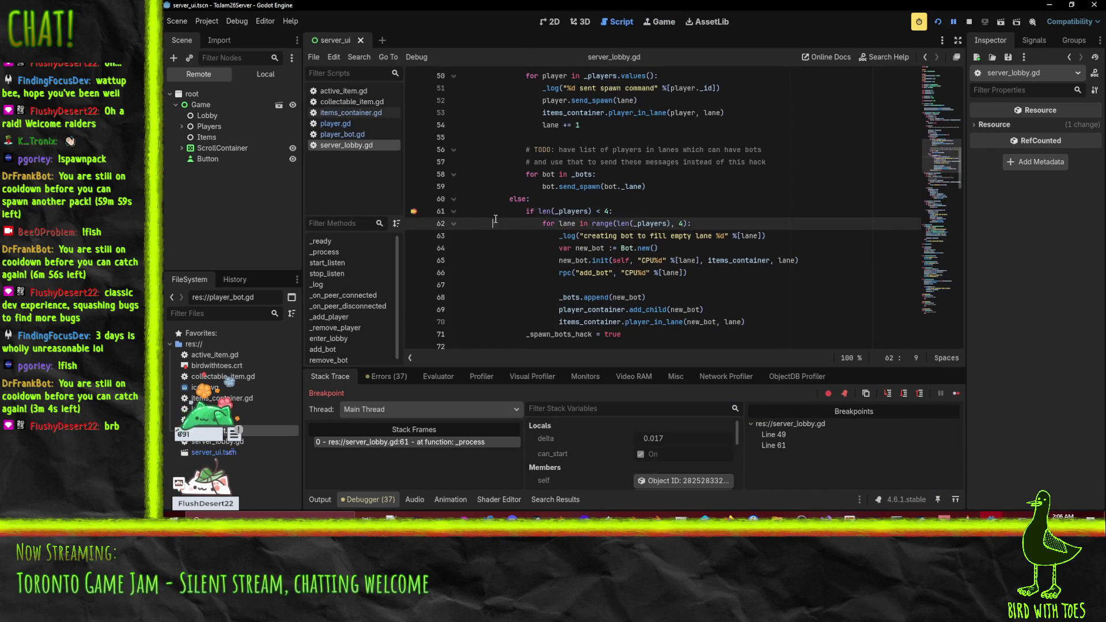
pyautogui.click(559, 201)
pyautogui.moveTo(576, 213)
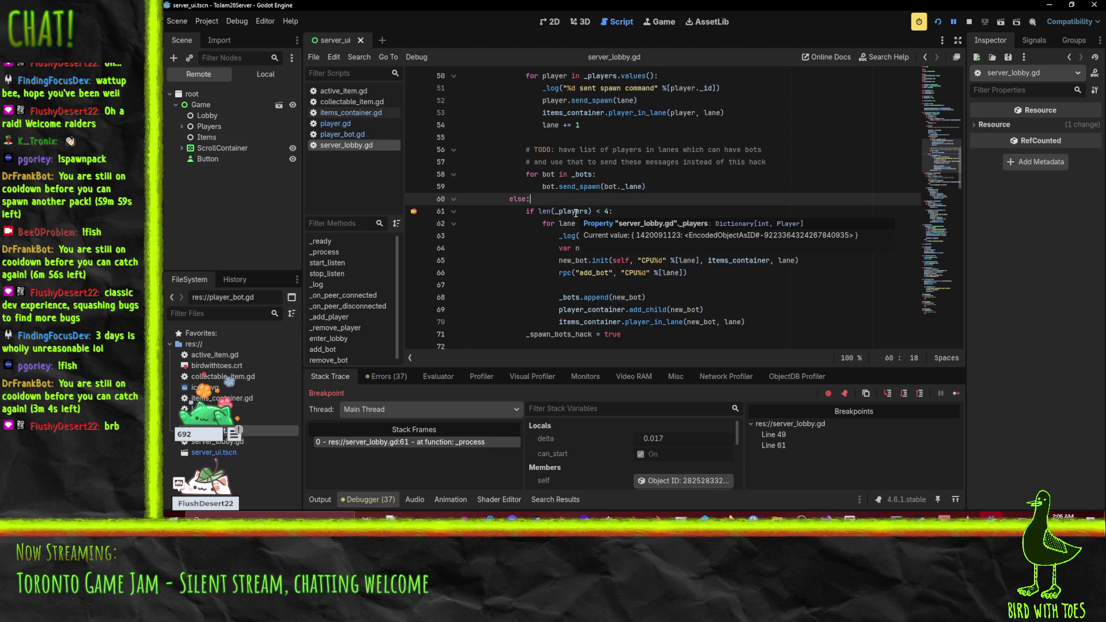
pyautogui.click(513, 211)
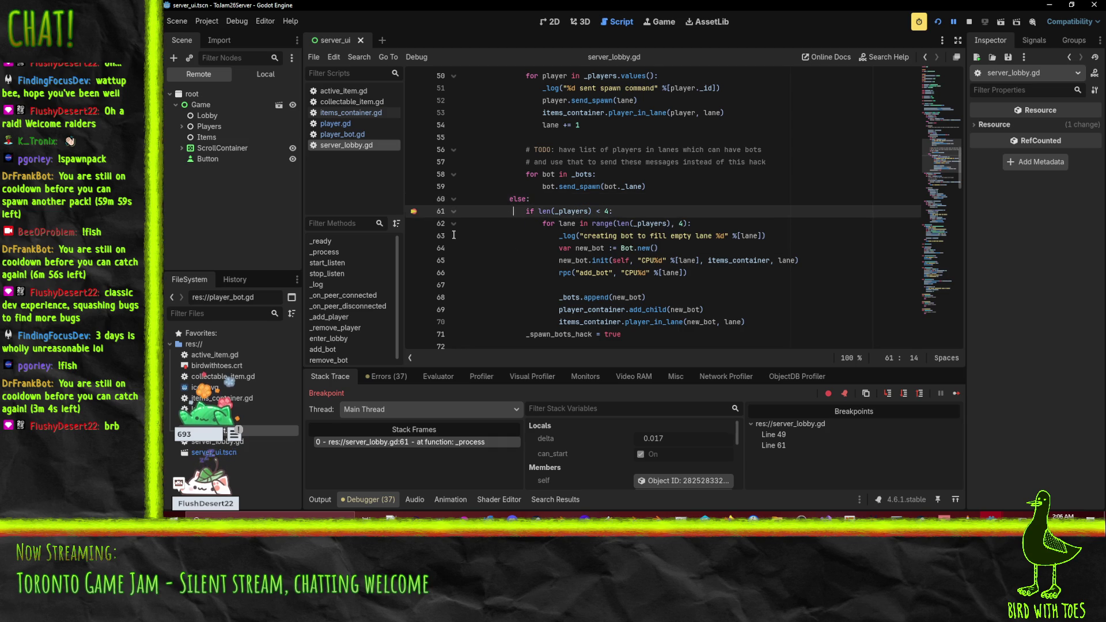
pyautogui.click(955, 24)
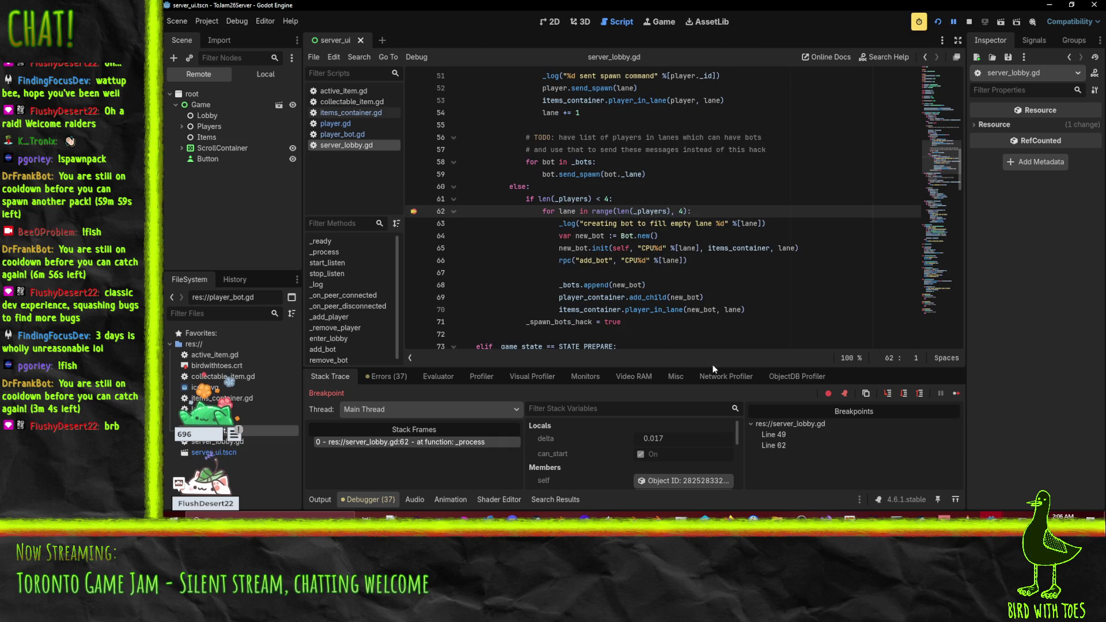
# Step Over through the bot loop creating and placing the lane 1 and lane 2 bots.
pyautogui.click(906, 395)
pyautogui.click(907, 395)
pyautogui.click(906, 395)
pyautogui.click(906, 395)
pyautogui.click(906, 395)
pyautogui.click(906, 395)
pyautogui.click(906, 395)
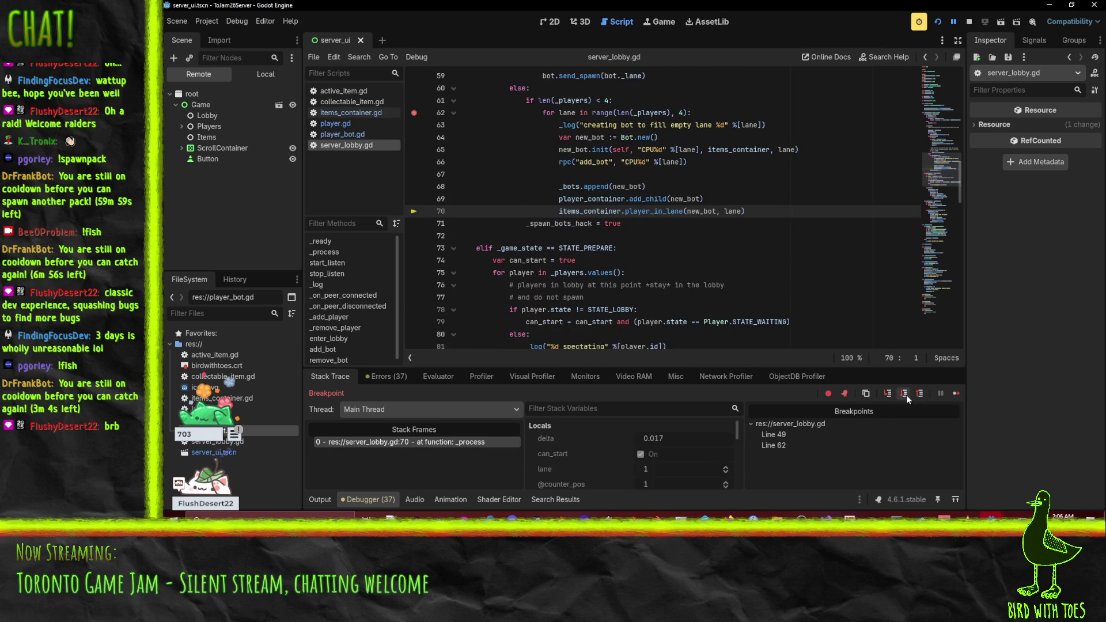
pyautogui.click(906, 395)
pyautogui.click(906, 395)
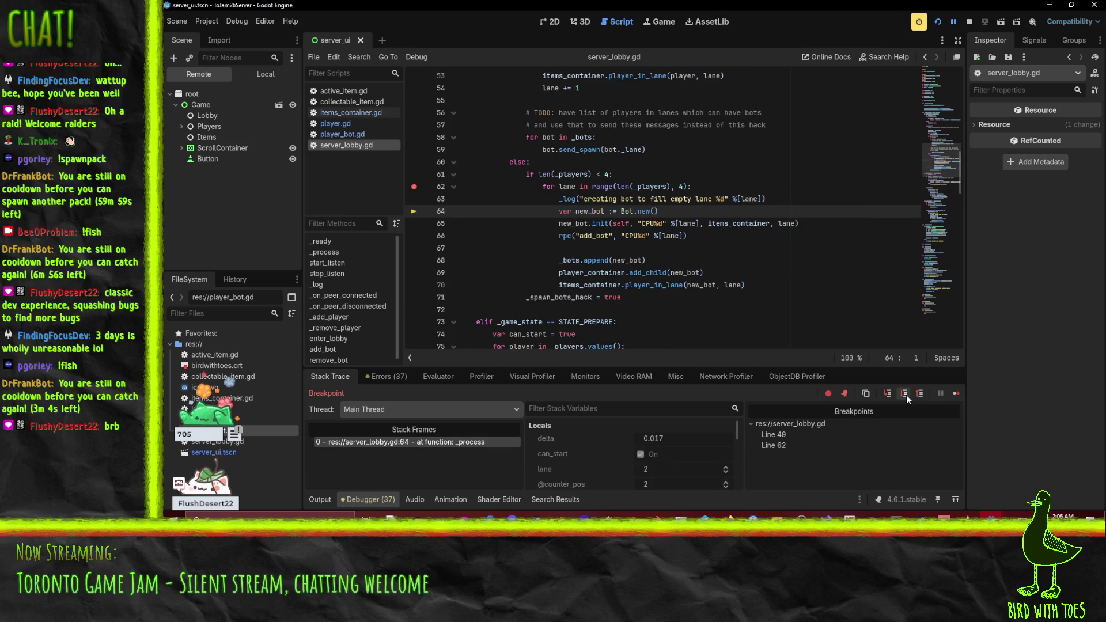
pyautogui.click(906, 395)
pyautogui.click(906, 395)
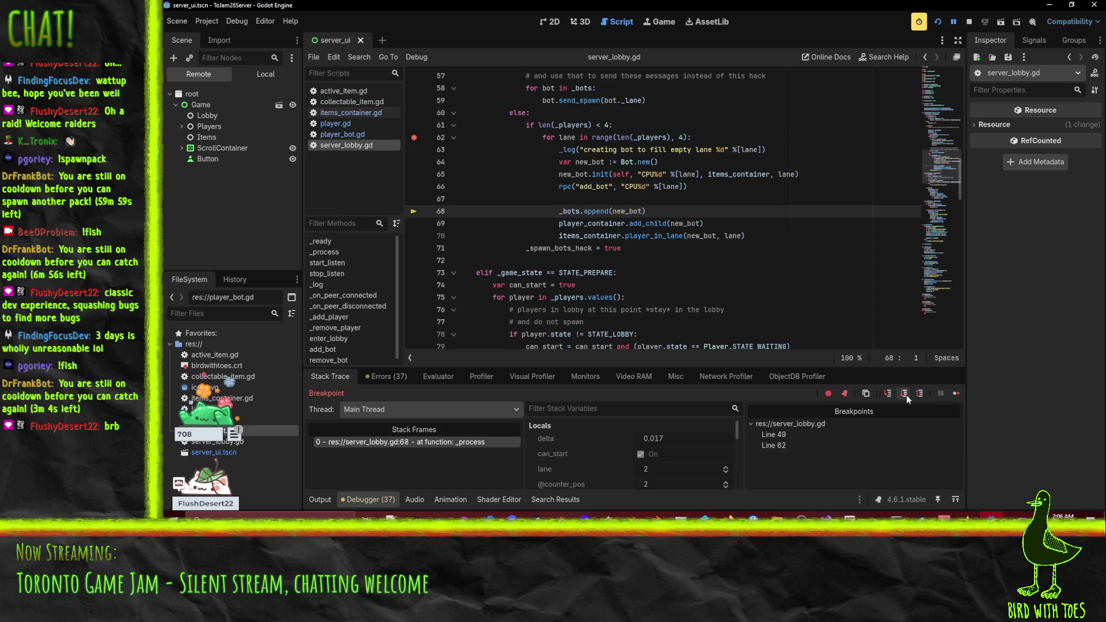
# Step through creating and placing the lane 3 bot, then resume and stop the game.
pyautogui.moveTo(731, 237)
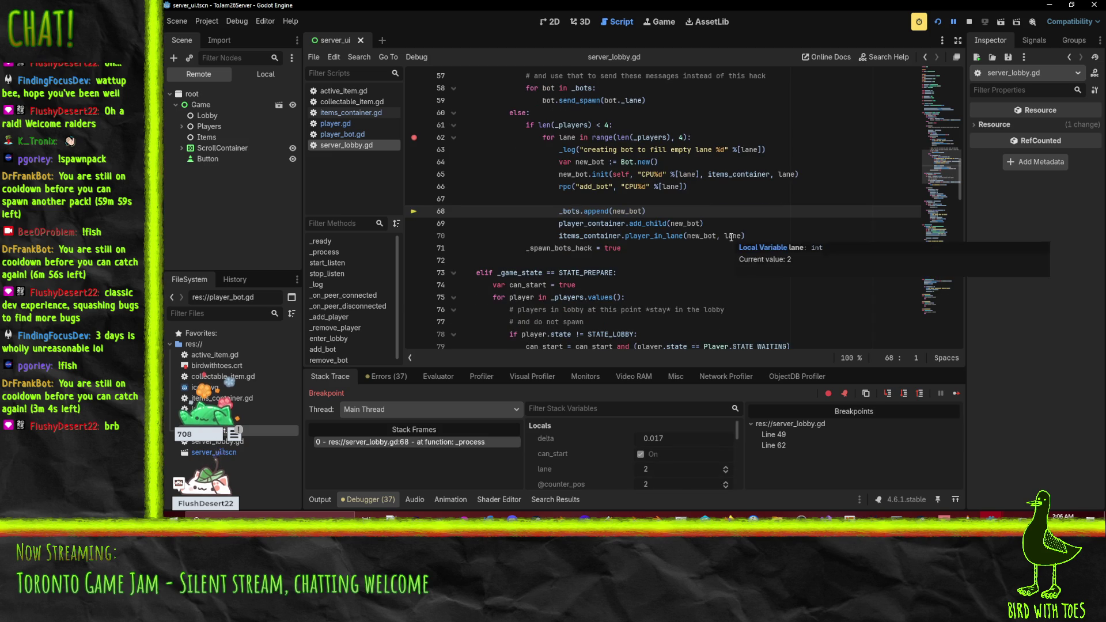
pyautogui.click(904, 395)
pyautogui.click(904, 396)
pyautogui.click(904, 396)
pyautogui.click(904, 396)
pyautogui.click(904, 396)
pyautogui.click(904, 396)
pyautogui.click(904, 396)
pyautogui.click(904, 396)
pyautogui.click(904, 396)
pyautogui.click(904, 396)
pyautogui.click(904, 397)
pyautogui.click(904, 396)
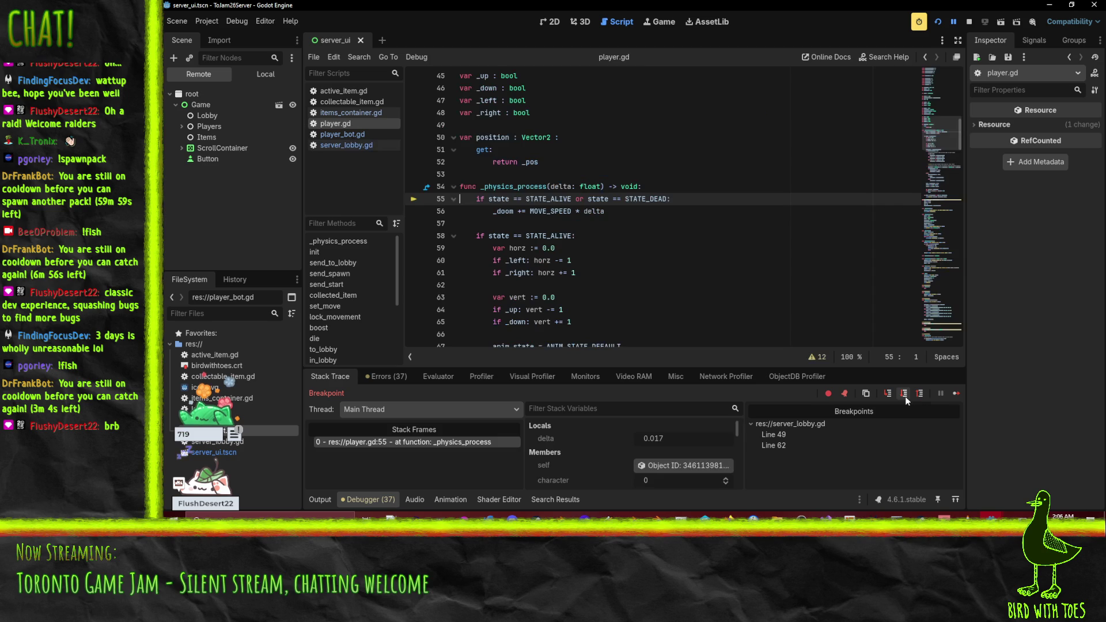
pyautogui.click(953, 22)
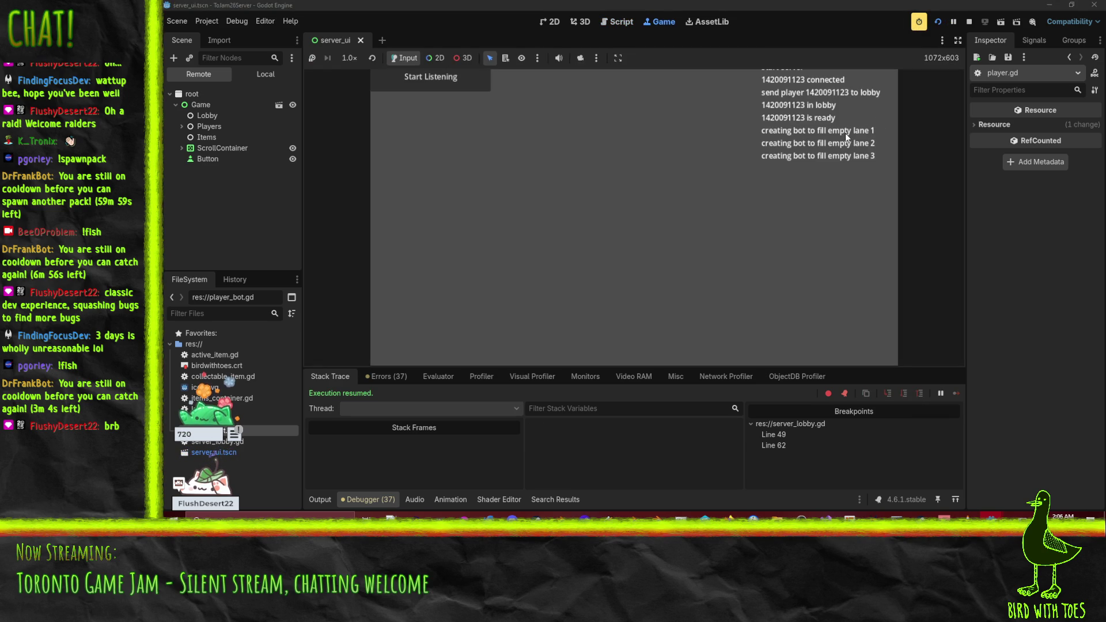
pyautogui.click(969, 22)
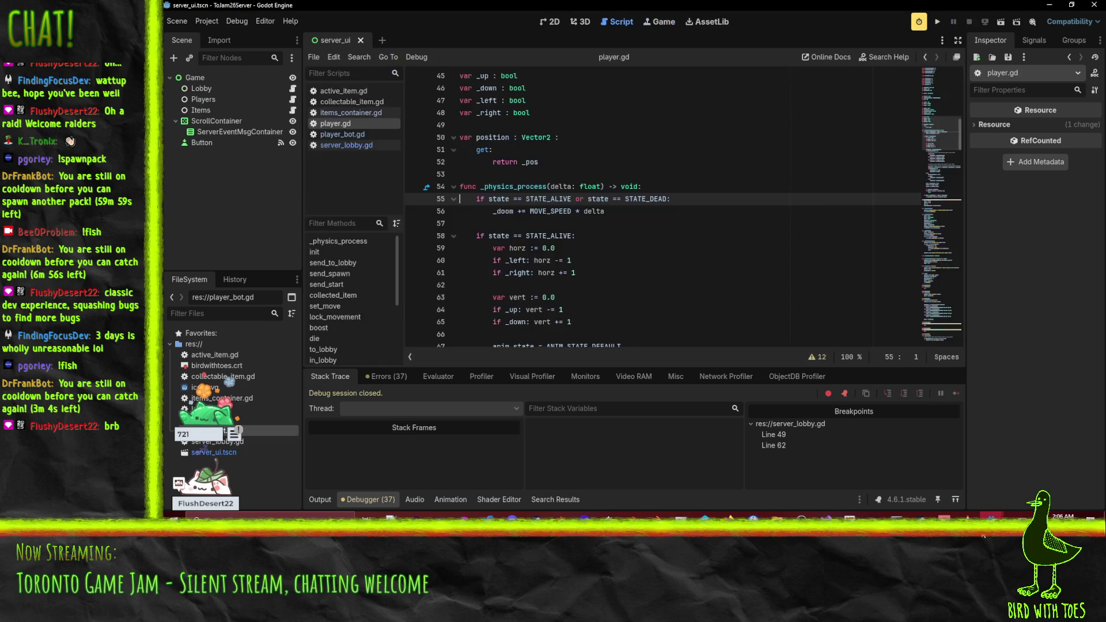
# Close the running debug game window.
pyautogui.moveTo(991, 516)
pyautogui.click(1029, 462)
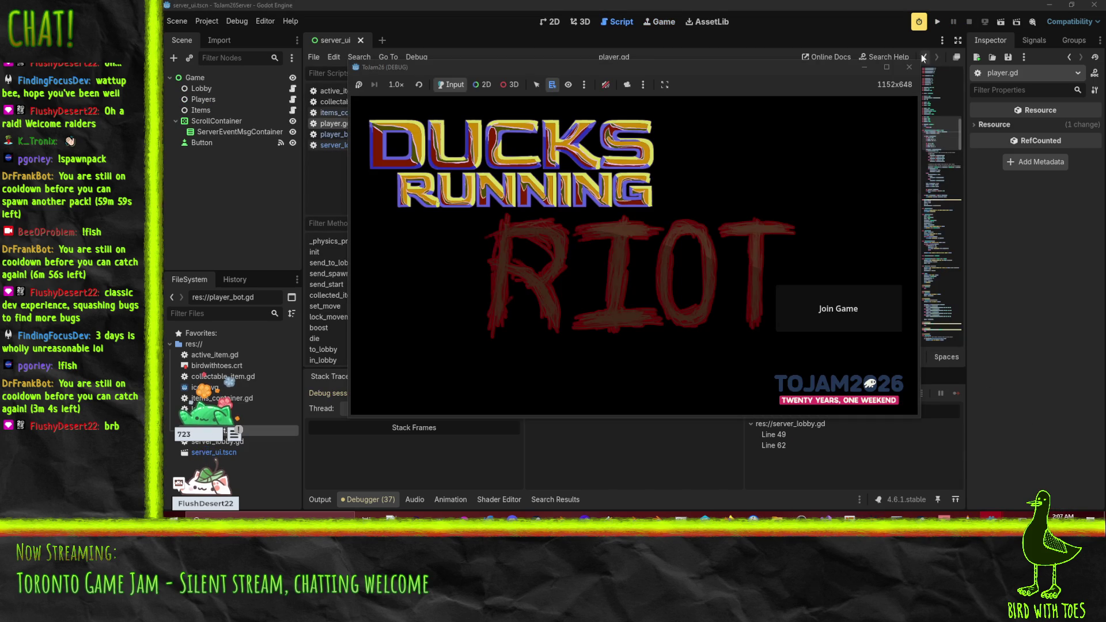
pyautogui.click(909, 67)
pyautogui.click(582, 260)
pyautogui.scroll(-4, 581, 261)
pyautogui.scroll(6, 576, 230)
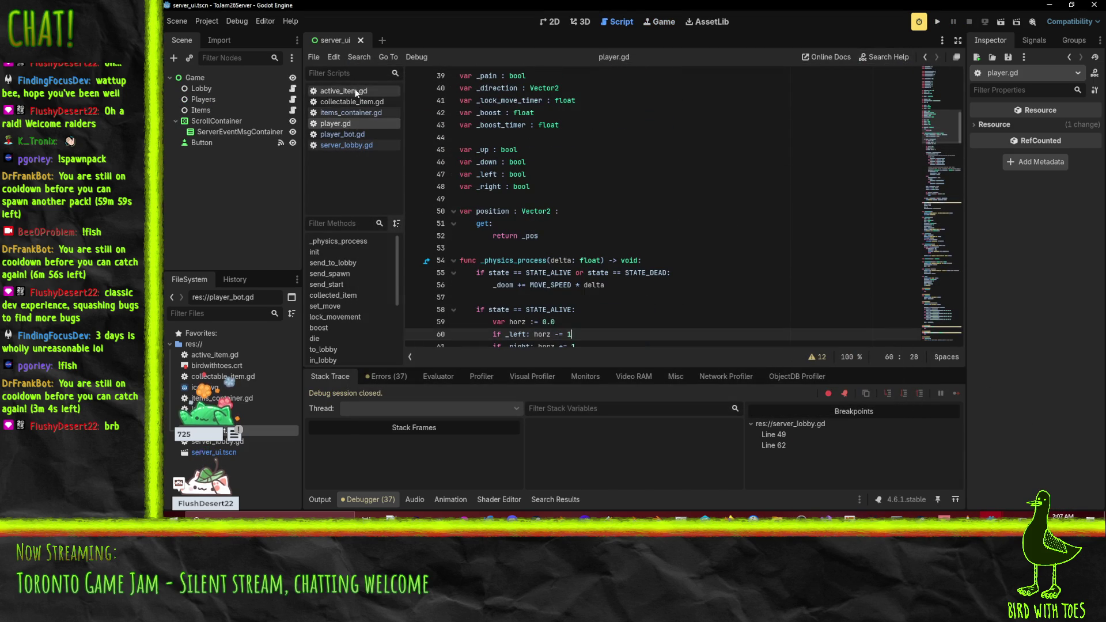
# Open server_lobby.gd and remove the breakpoint on line 49.
pyautogui.click(350, 144)
pyautogui.scroll(1, 629, 242)
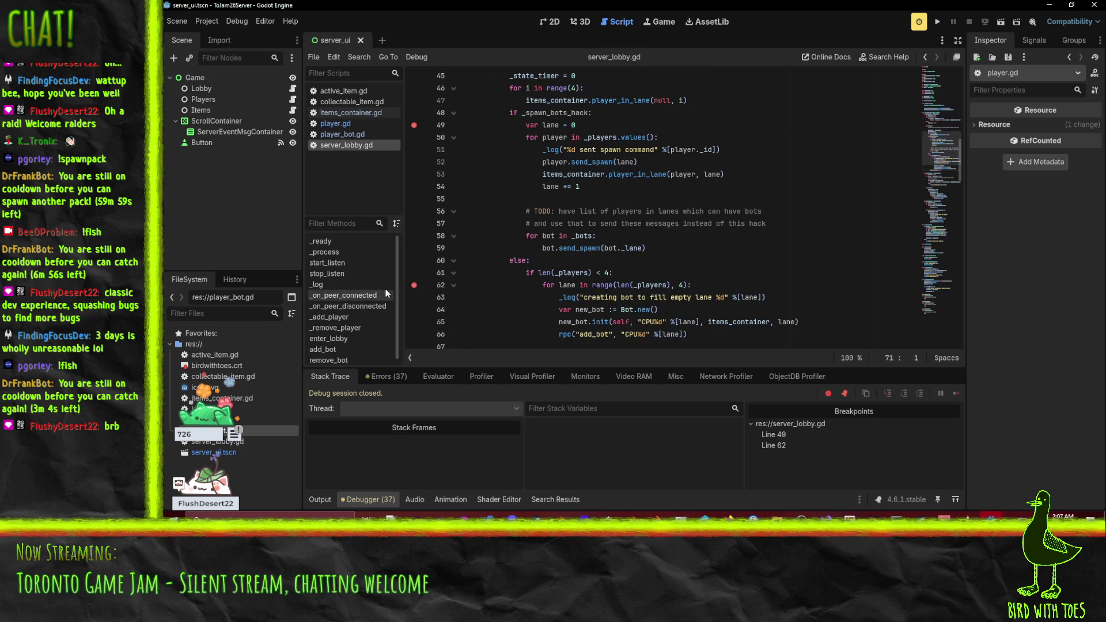
pyautogui.scroll(3, 409, 277)
pyautogui.click(425, 162)
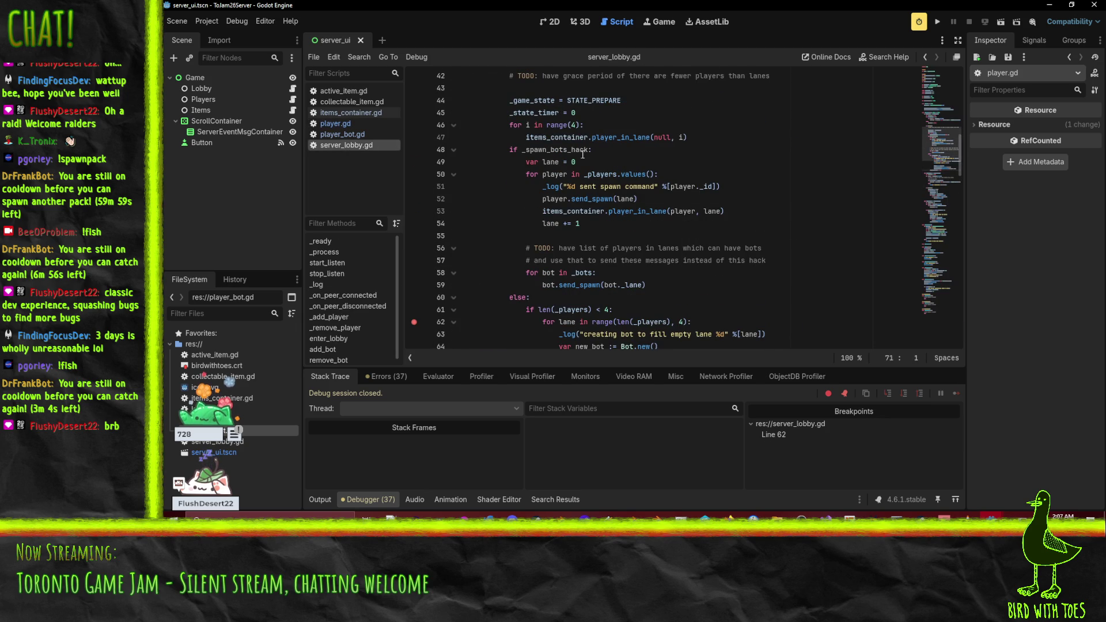
# Move the _game_state and _state_timer reset lines inside the if _spawn_bots_hack branch.
pyautogui.scroll(2, 576, 230)
pyautogui.click(569, 175)
pyautogui.press('Home')
pyautogui.press('Home')
pyautogui.hotkey('shift', 'Down')
pyautogui.hotkey('shift', 'Down')
pyautogui.hotkey('ctrl', 'c')
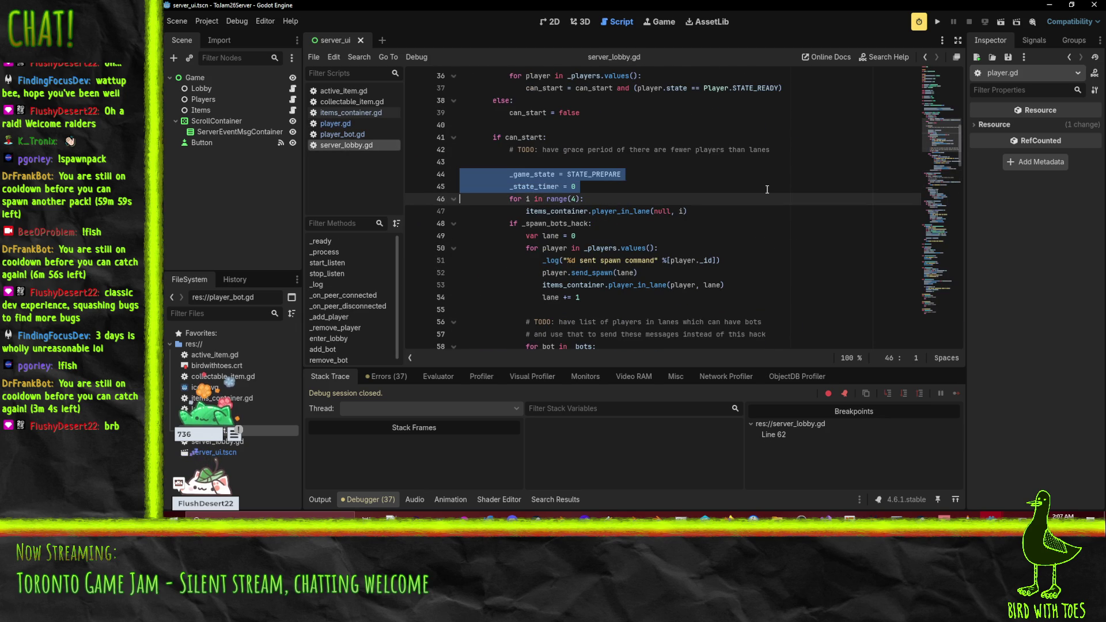
pyautogui.press('Delete')
pyautogui.press('Up')
pyautogui.press('Delete')
pyautogui.press('Down')
pyautogui.press('Down')
pyautogui.press('Down')
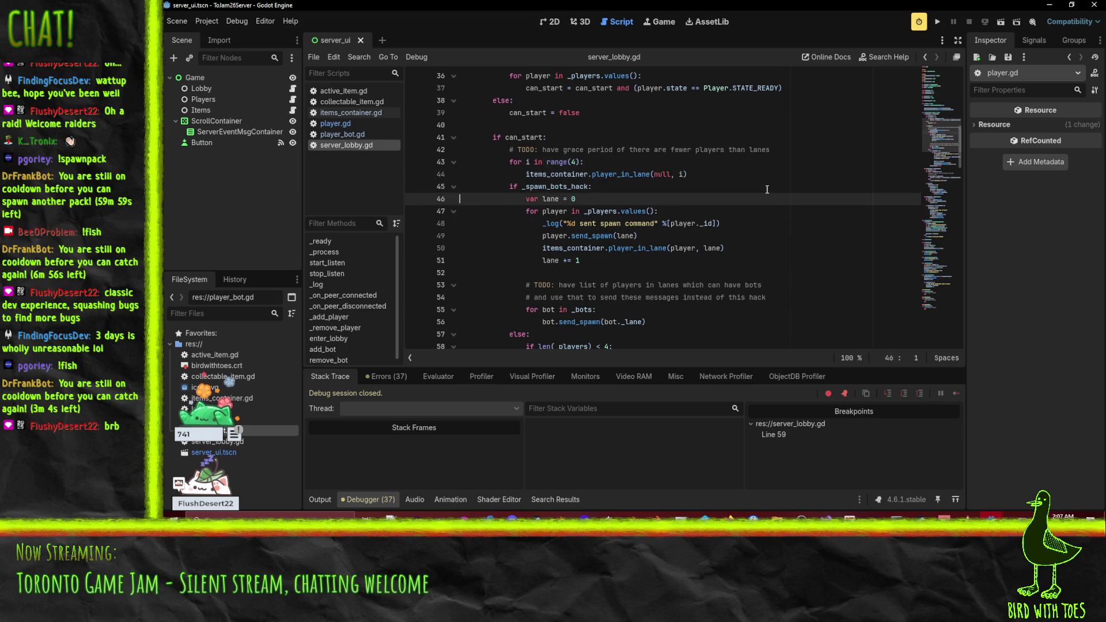
pyautogui.hotkey('ctrl', 'z')
pyautogui.hotkey('ctrl', 'v')
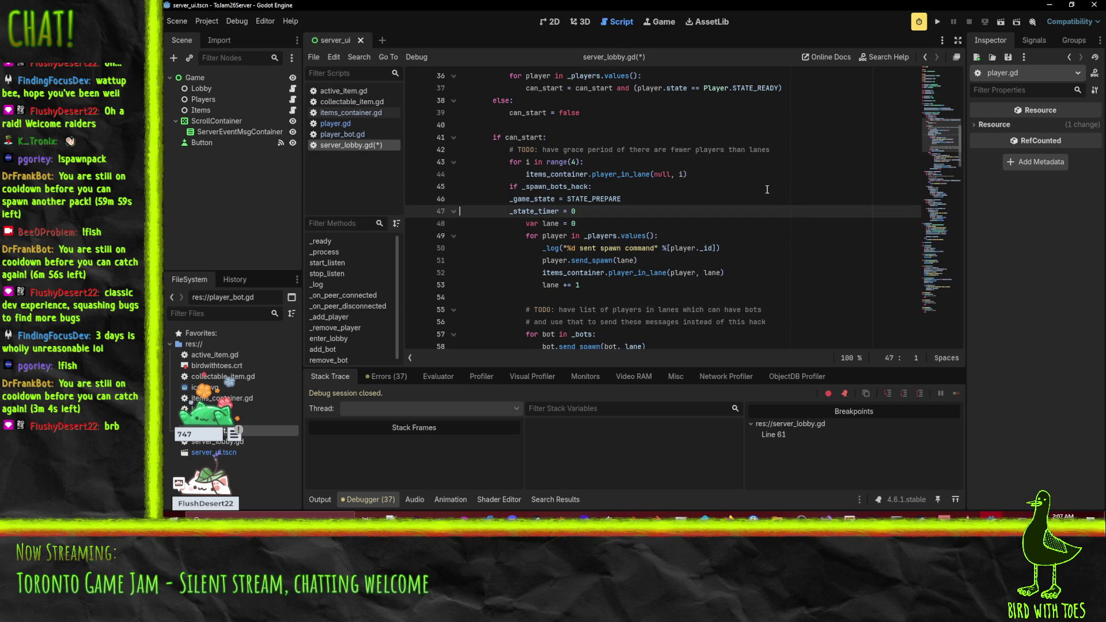
pyautogui.press('Left')
# Save server_lobby.gd, relaunch the server with F5, and start it listening.
pyautogui.hotkey('ctrl', 's')
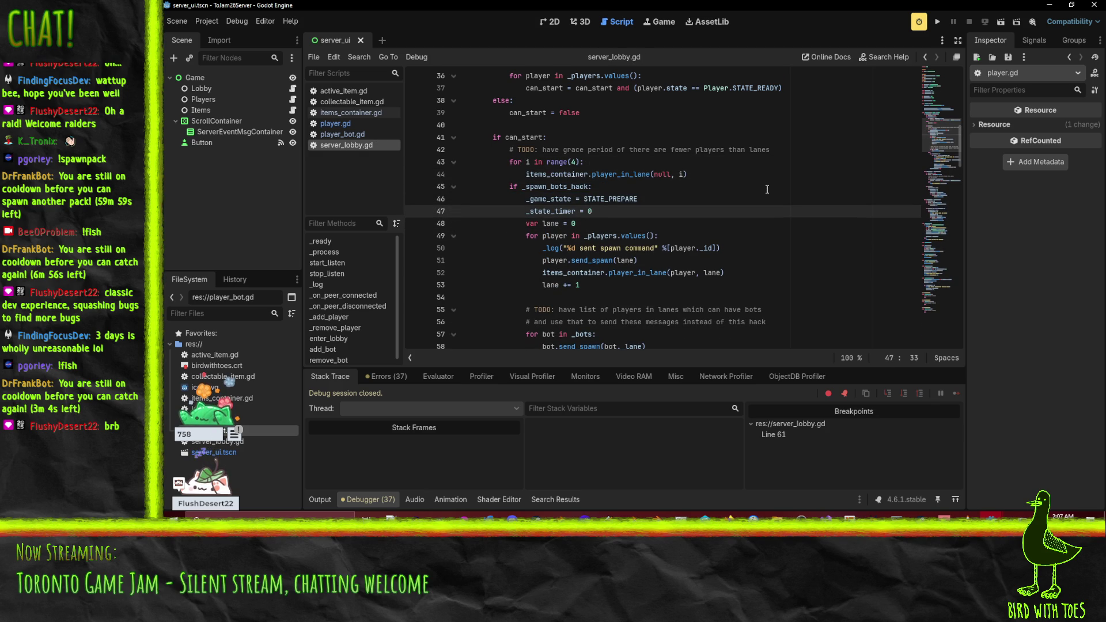
pyautogui.press('F5')
pyautogui.click(416, 86)
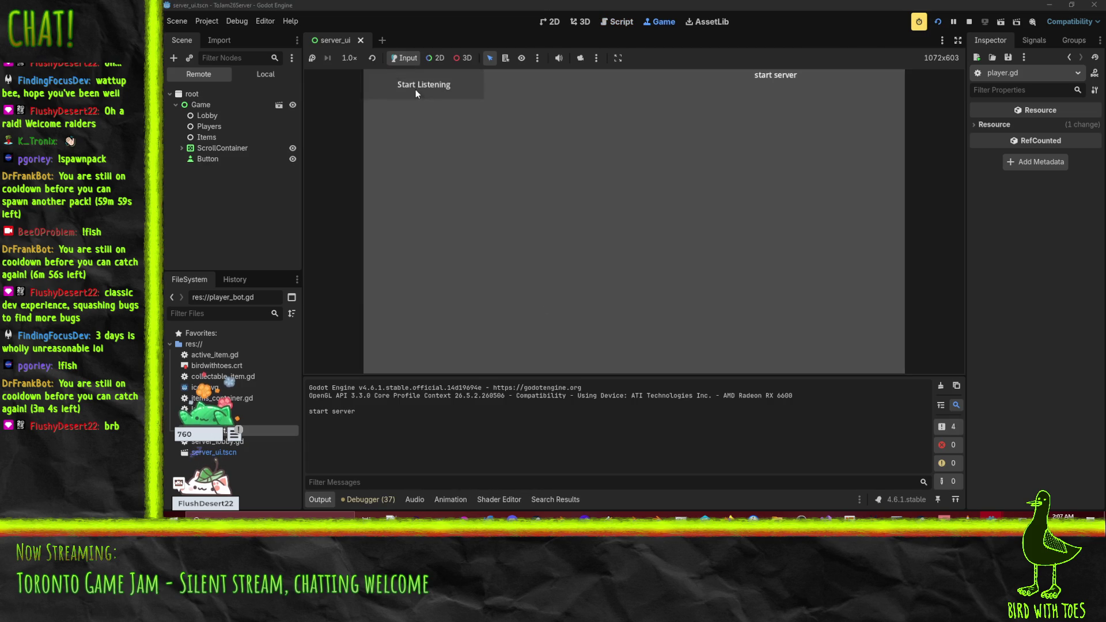
# Run the client project, join the game, and mark the player READY.
pyautogui.moveTo(990, 516)
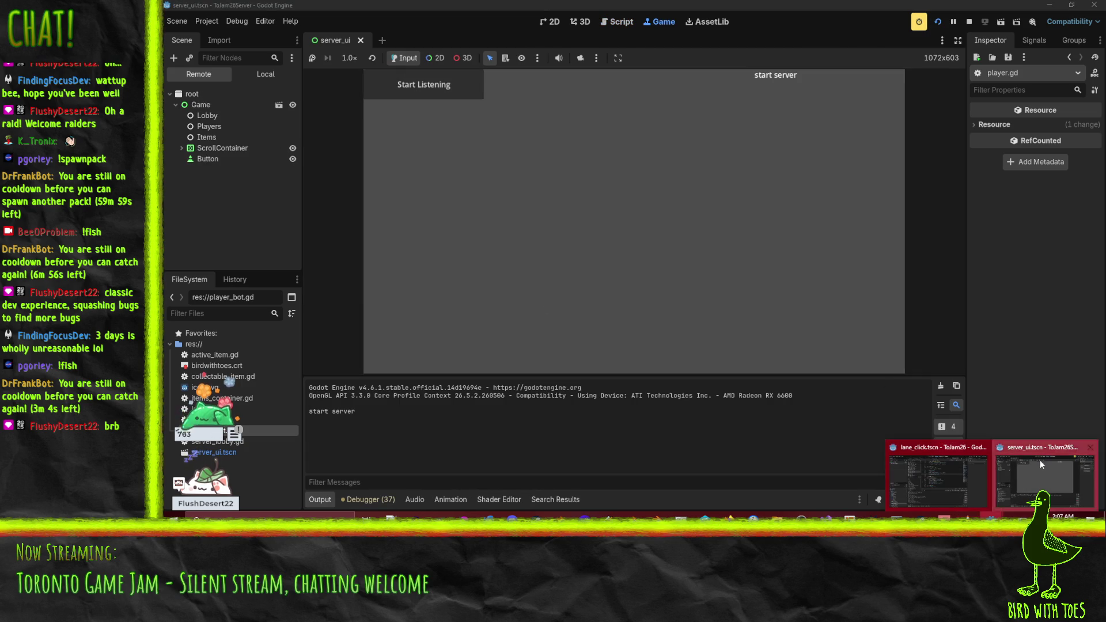
pyautogui.click(949, 479)
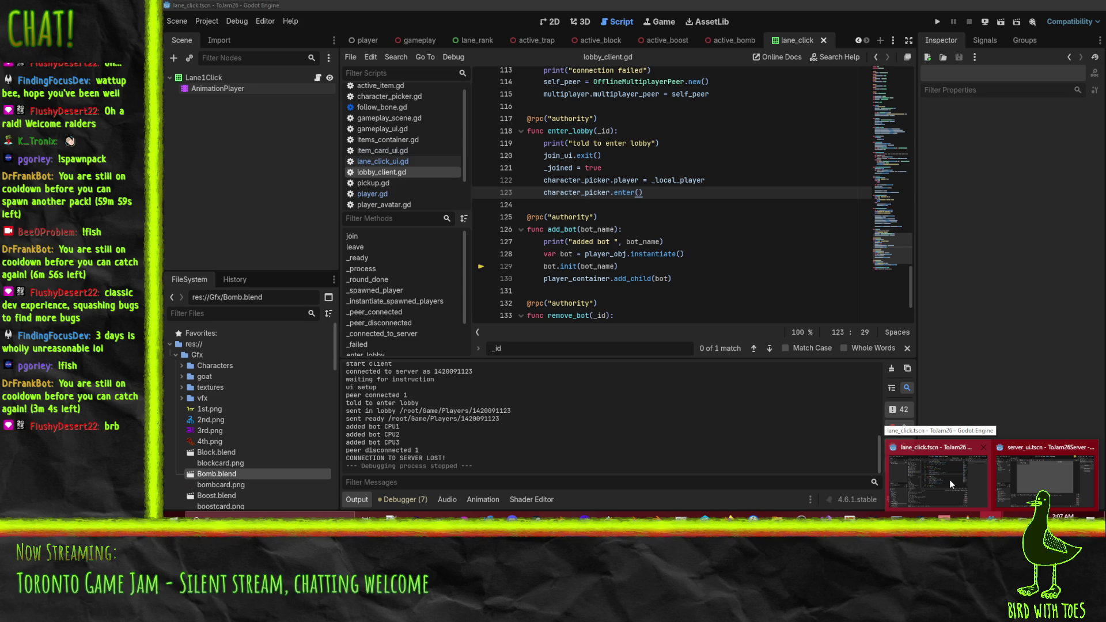
pyautogui.click(935, 22)
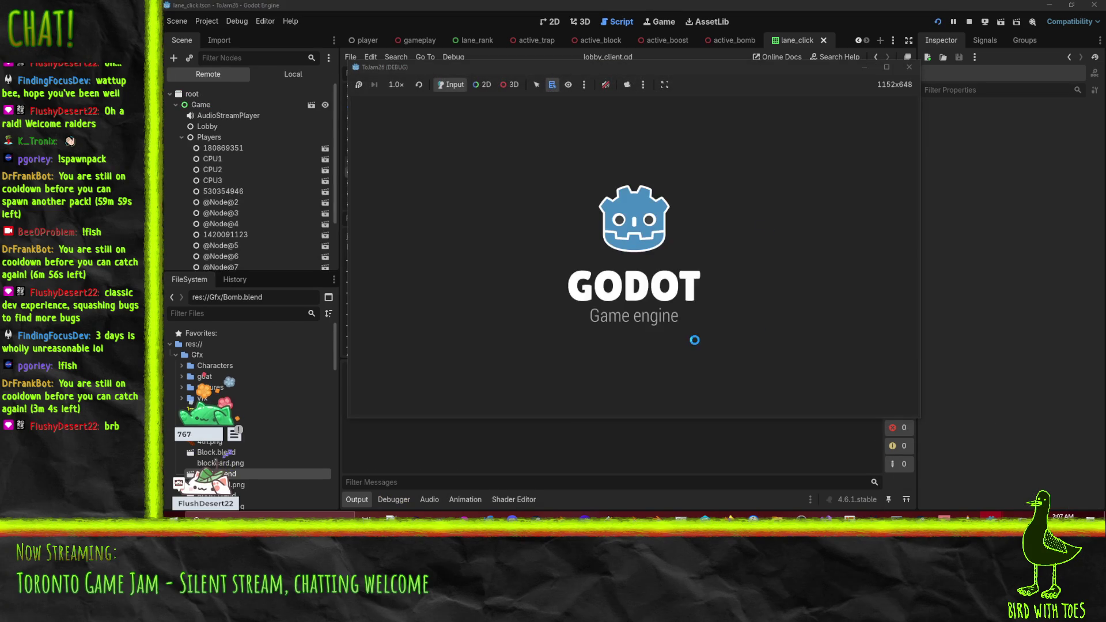
pyautogui.click(859, 313)
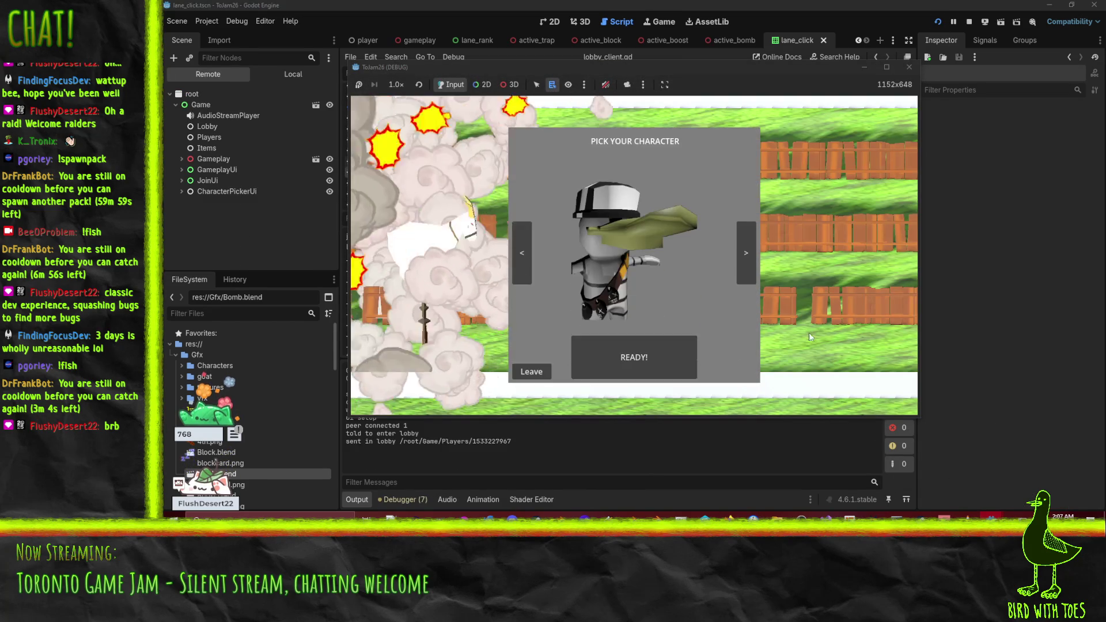
pyautogui.click(667, 358)
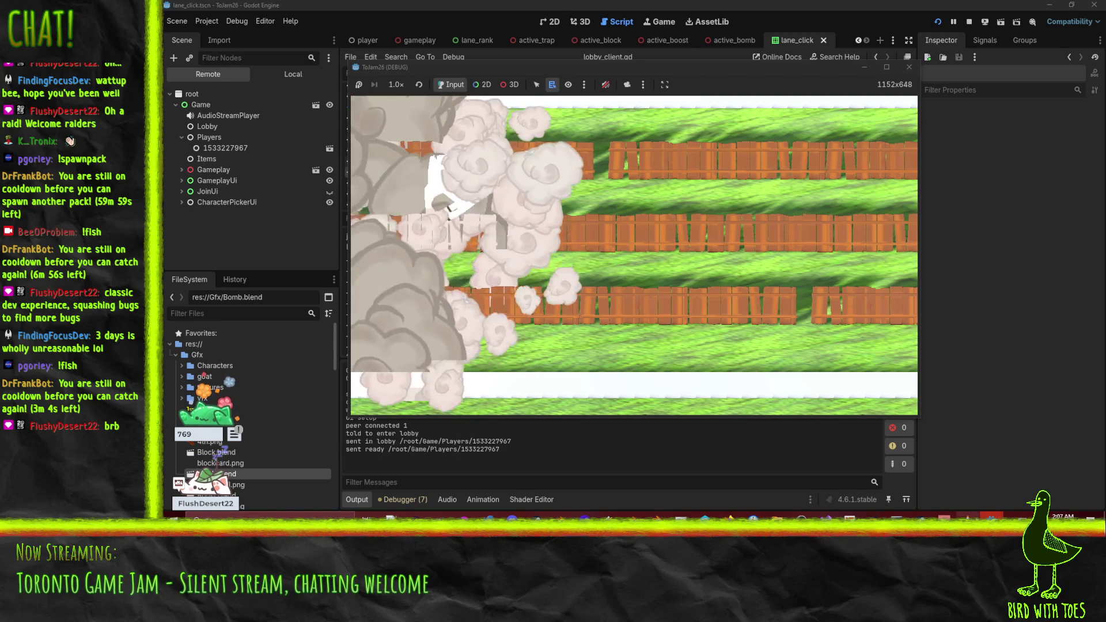
# In the server editor, resume execution past the breakpoint.
pyautogui.moveTo(990, 515)
pyautogui.click(948, 479)
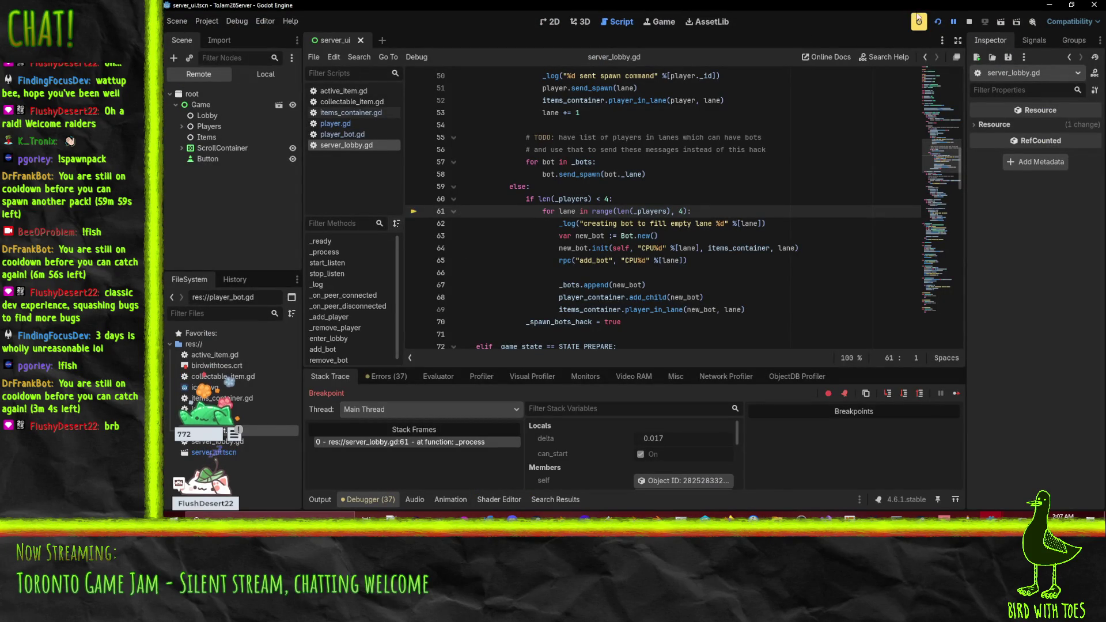
pyautogui.click(953, 21)
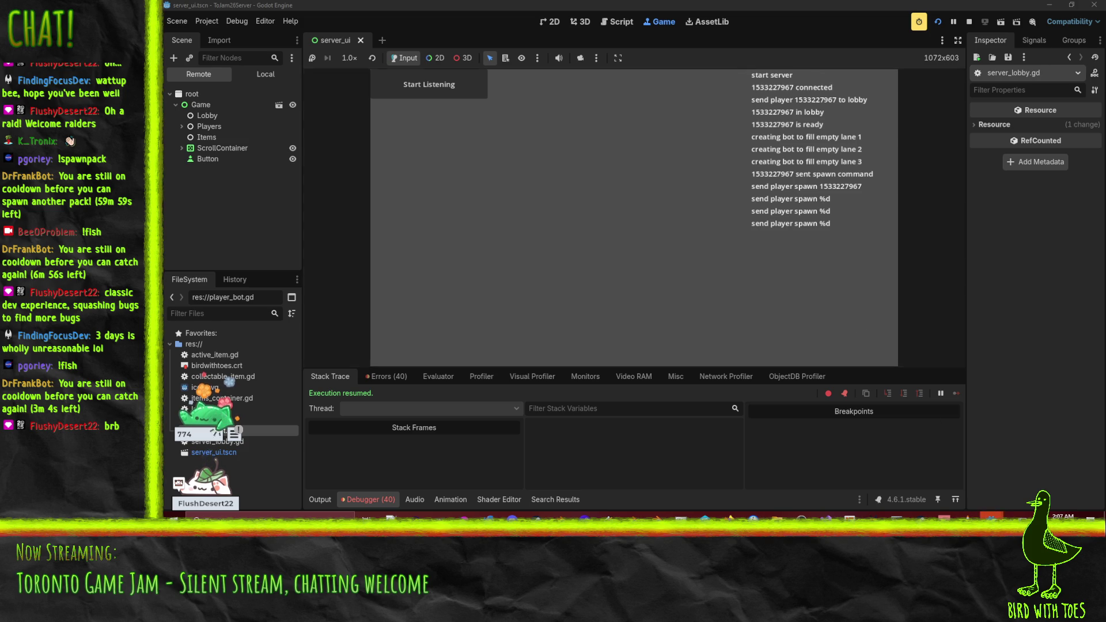
# Check the server log's spawn commands, then return to the client editor.
pyautogui.moveTo(921, 517)
pyautogui.click(906, 444)
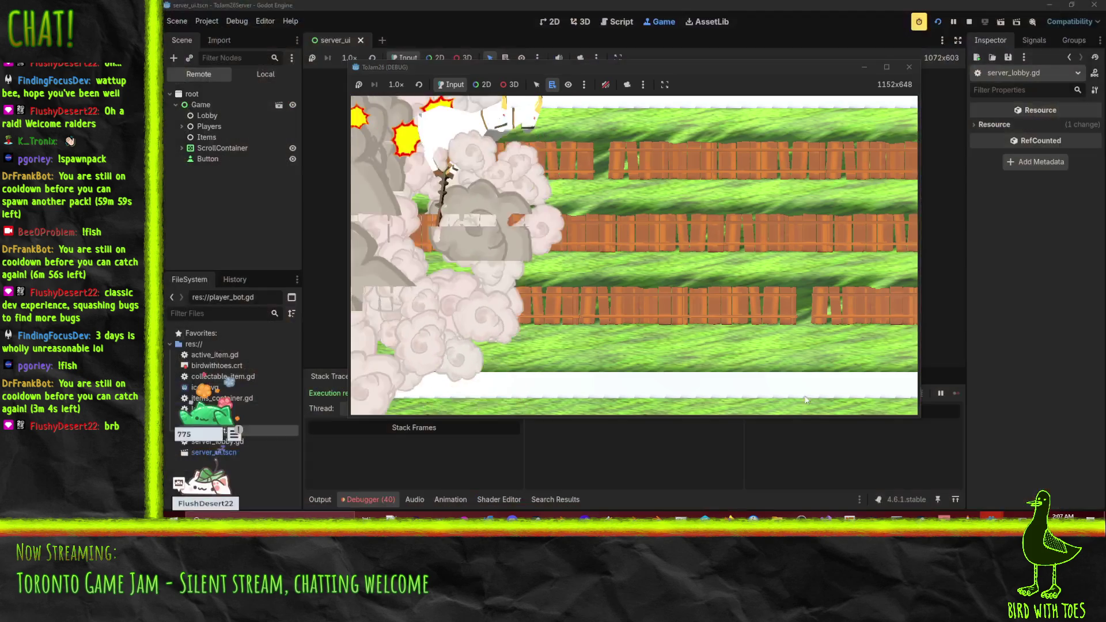
pyautogui.click(619, 445)
pyautogui.moveTo(967, 515)
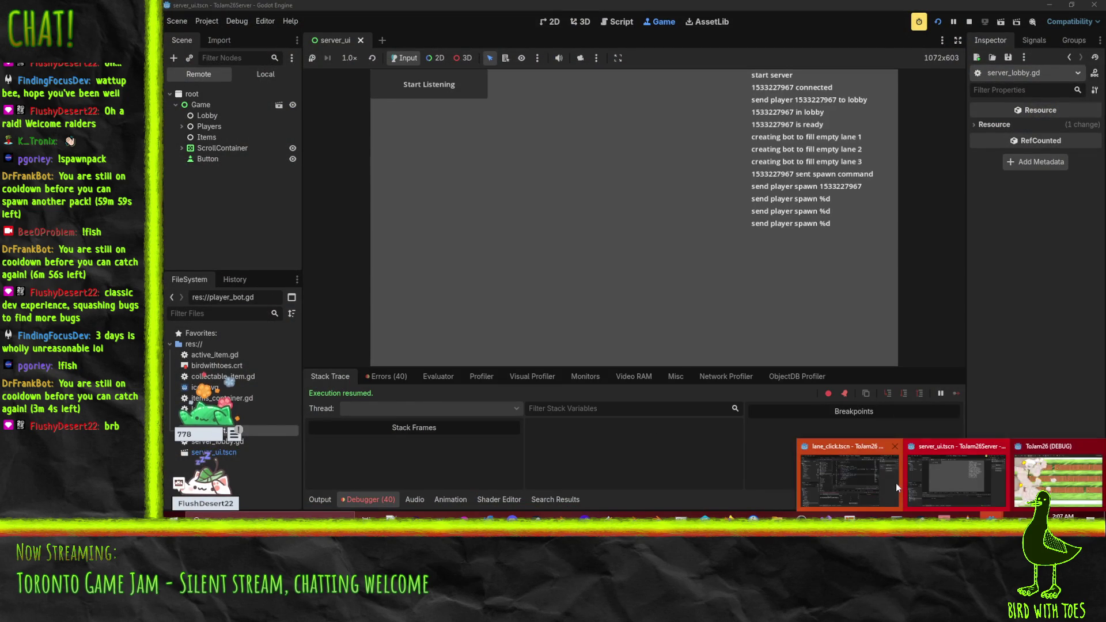
pyautogui.click(879, 482)
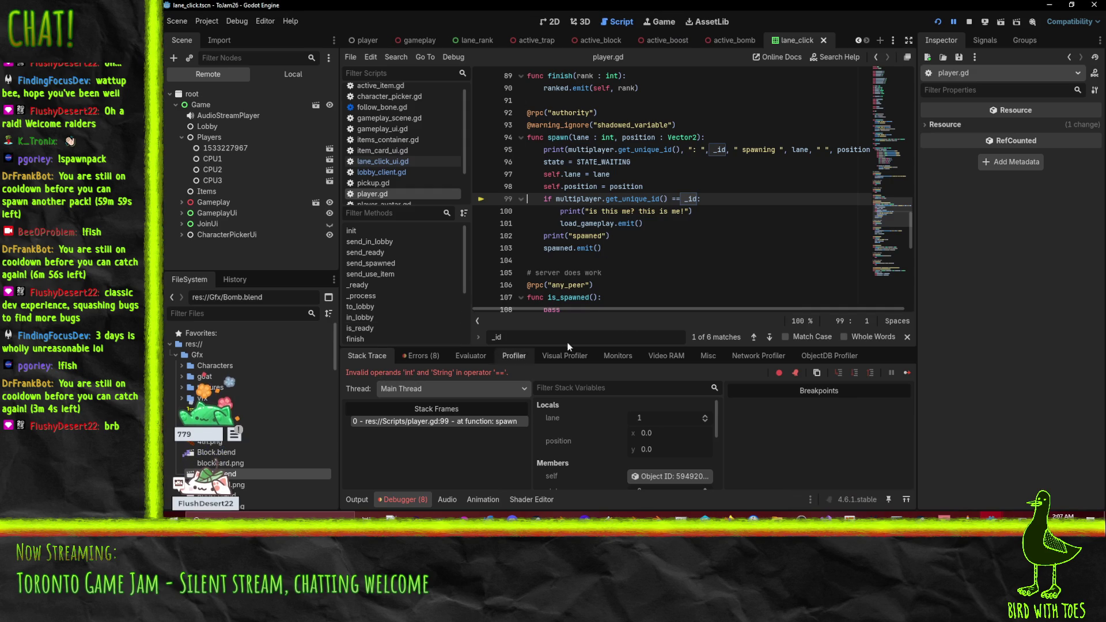
# Inspect player.gd's spawn function, confirming _id holds CPU1, then stop the client debug run.
pyautogui.click(677, 257)
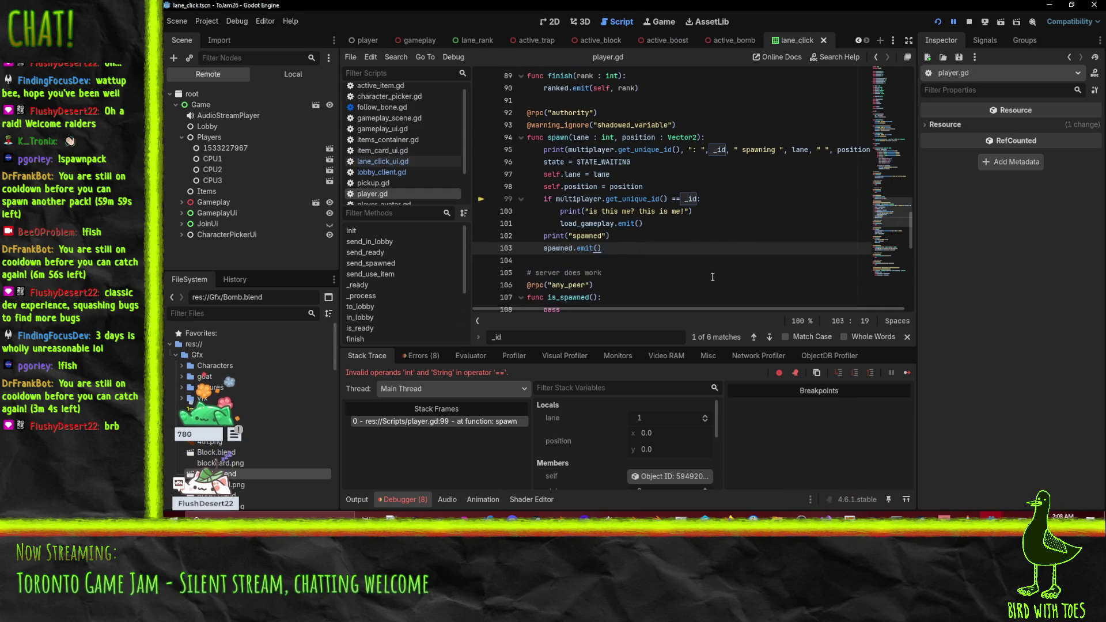
pyautogui.moveTo(572, 199)
pyautogui.scroll(1, 662, 184)
pyautogui.click(654, 211)
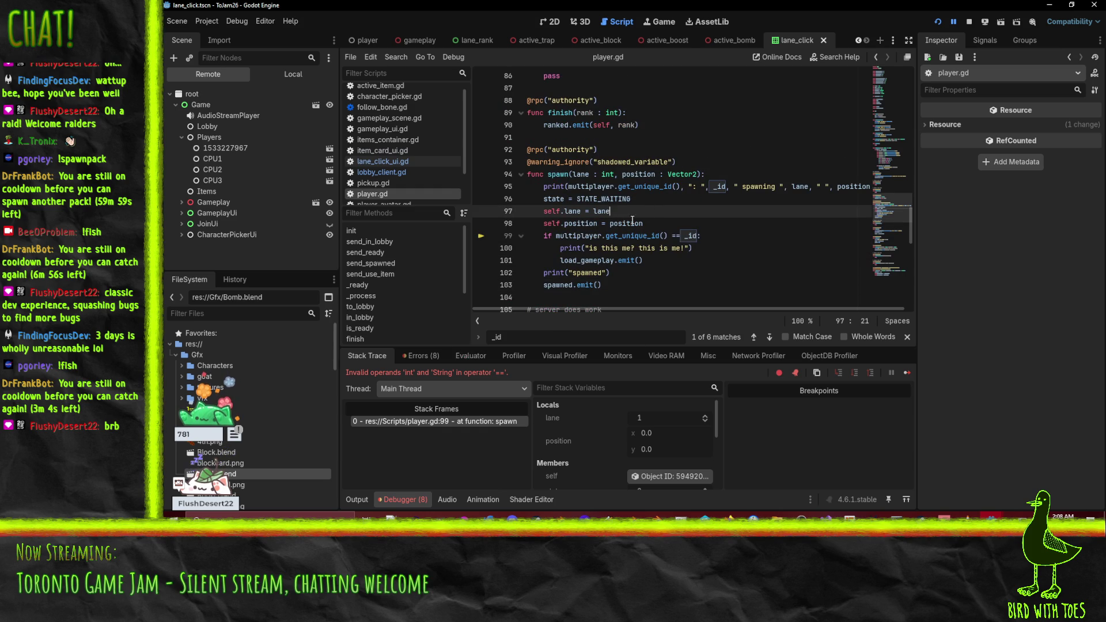
pyautogui.scroll(-1, 703, 253)
pyautogui.click(668, 211)
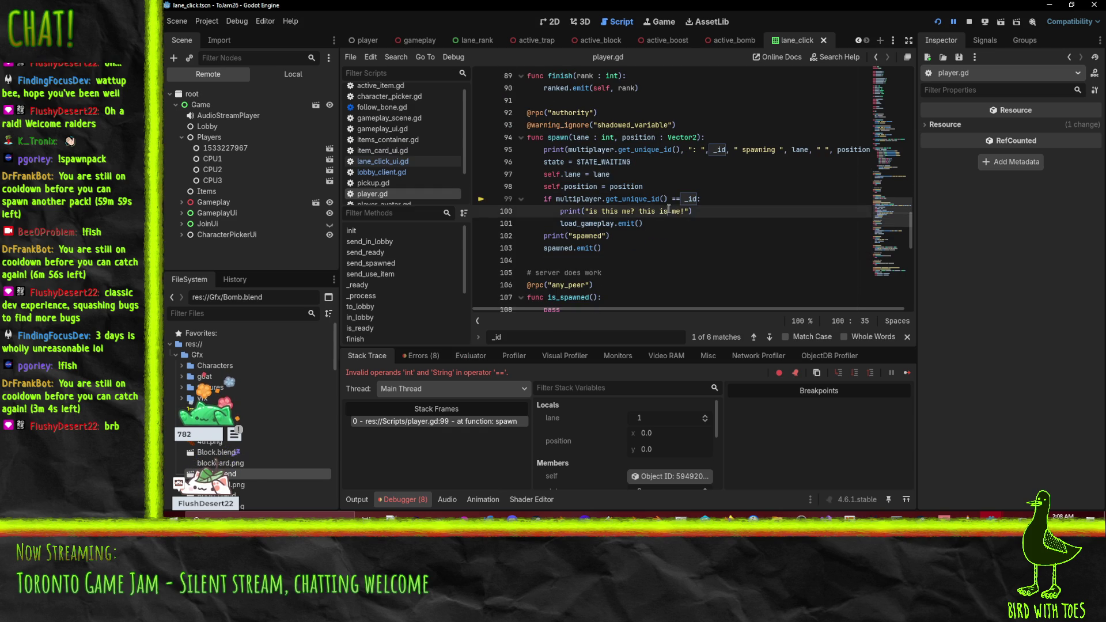
pyautogui.click(659, 189)
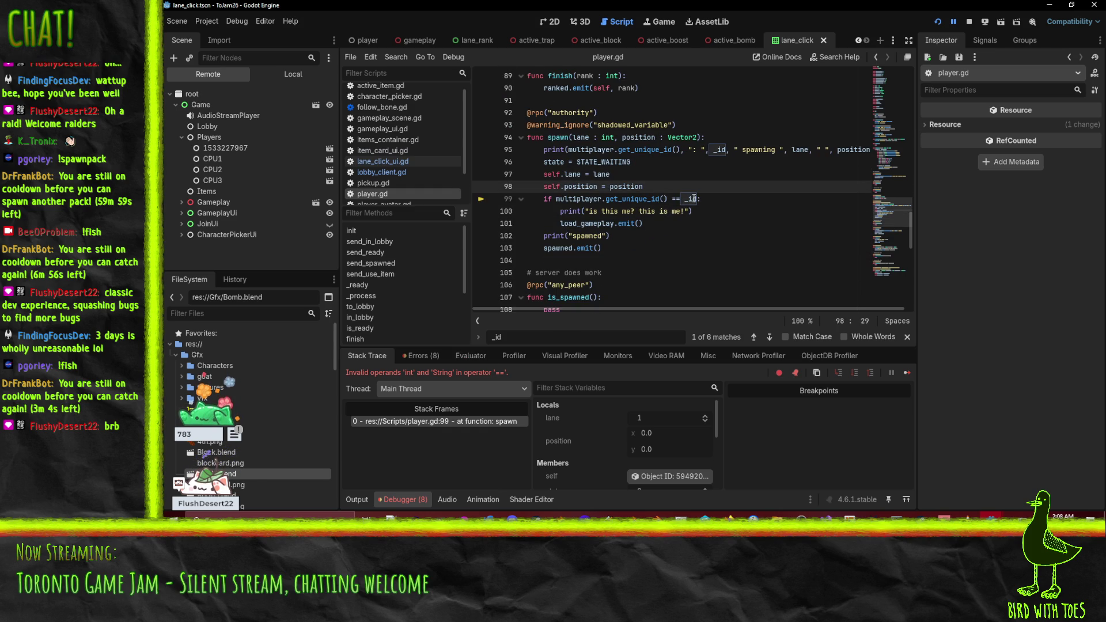
pyautogui.moveTo(691, 198)
pyautogui.click(966, 25)
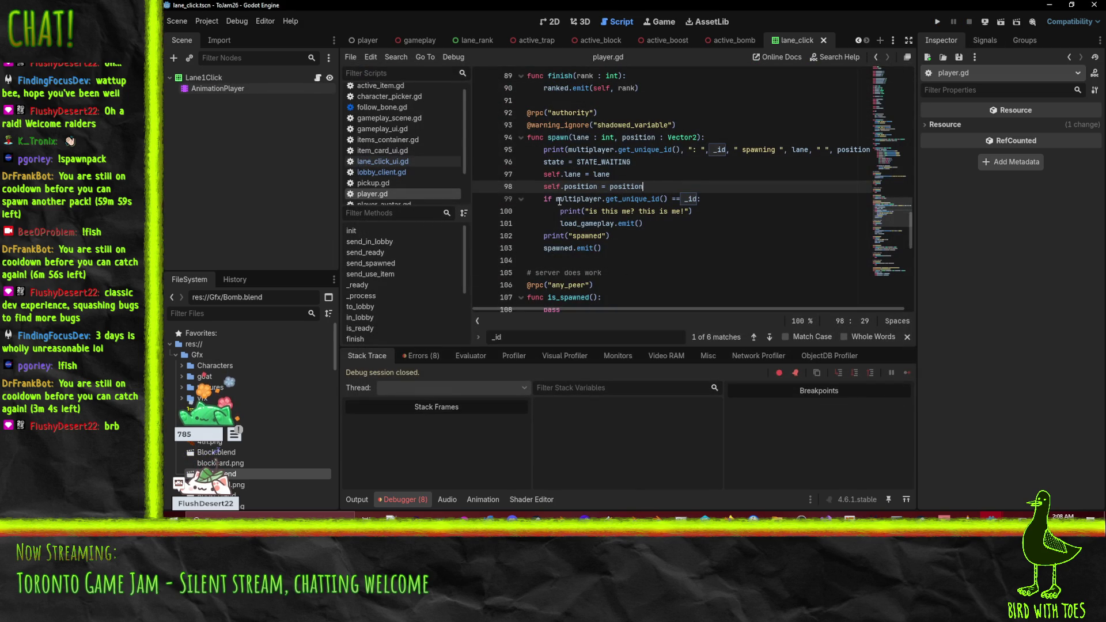
# Insert '_id is int and' after if on line 99, add ', _id' to line 102's print, and save.
pyautogui.click(552, 199)
pyautogui.write('_id is')
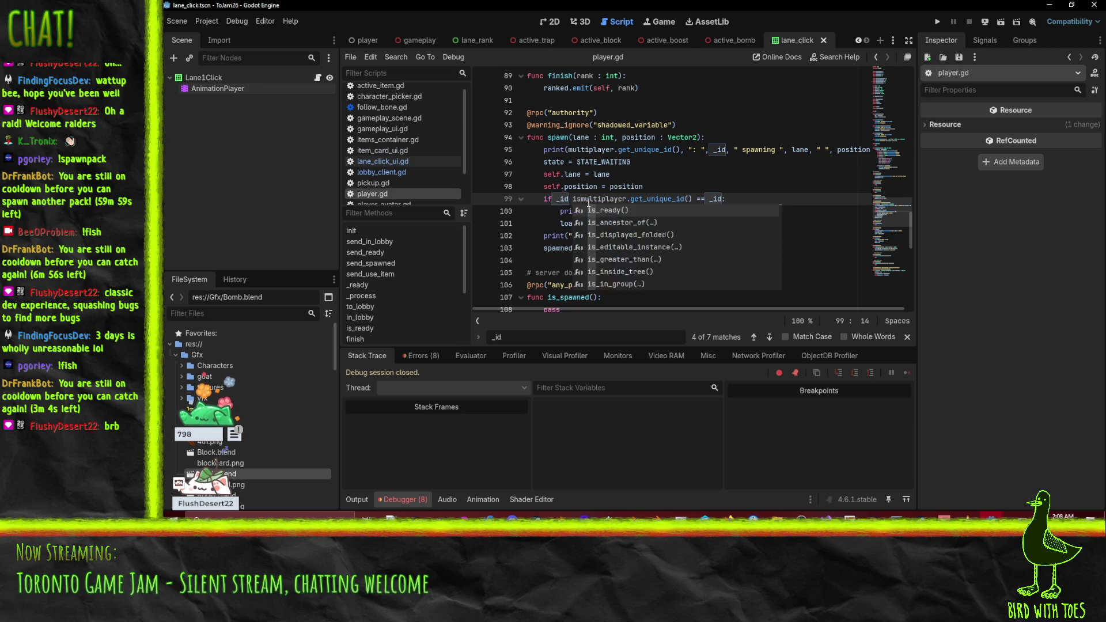
pyautogui.write(' int and')
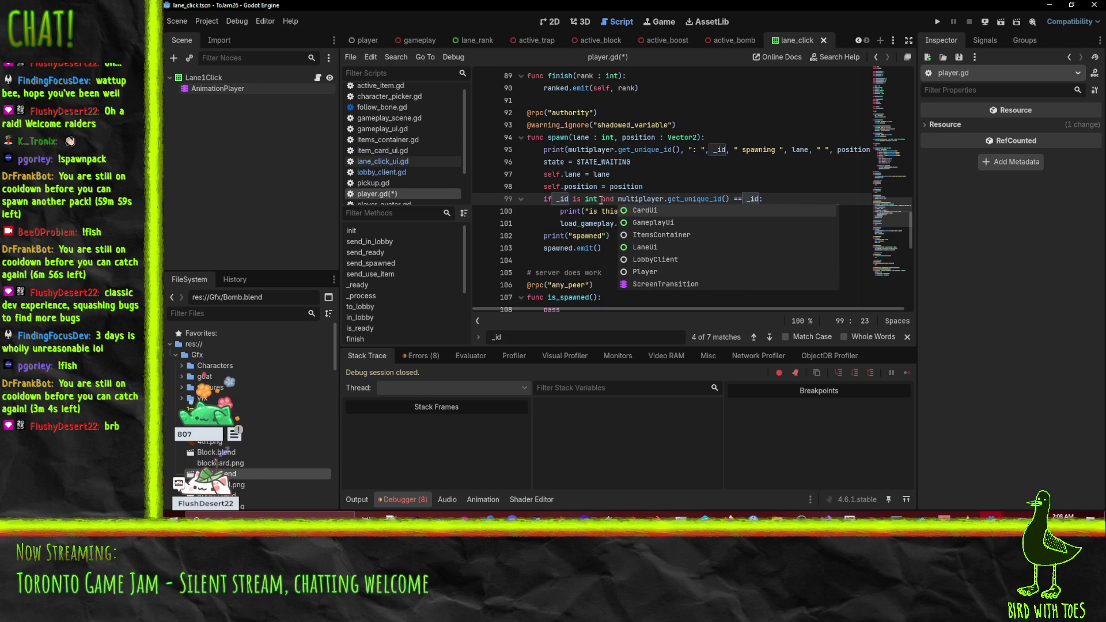
pyautogui.click(609, 174)
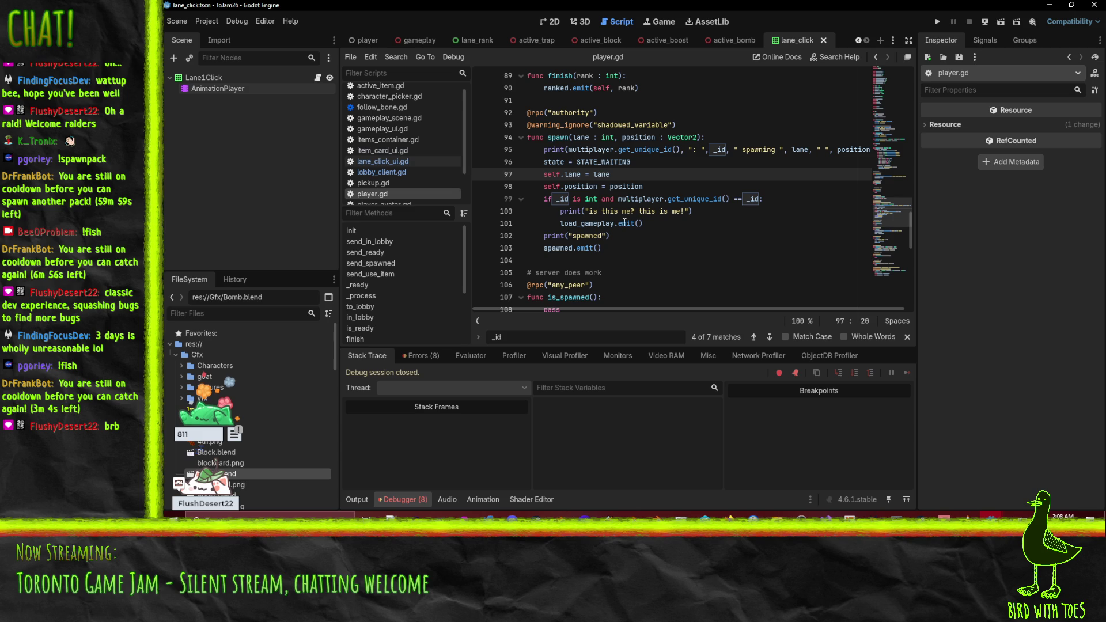
pyautogui.click(602, 236)
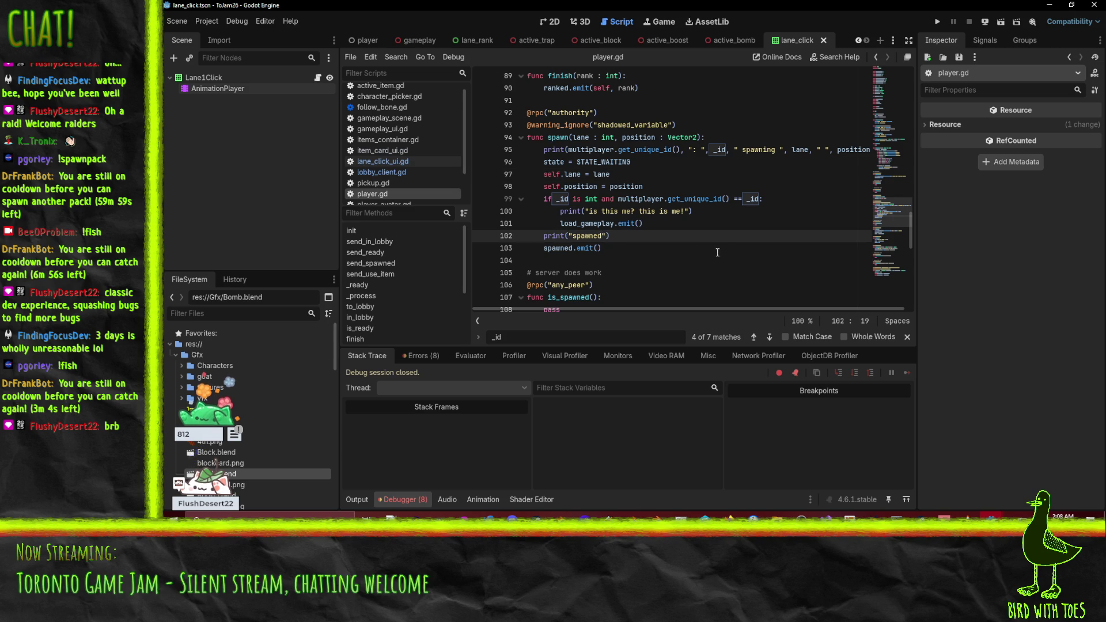
pyautogui.write('", _id')
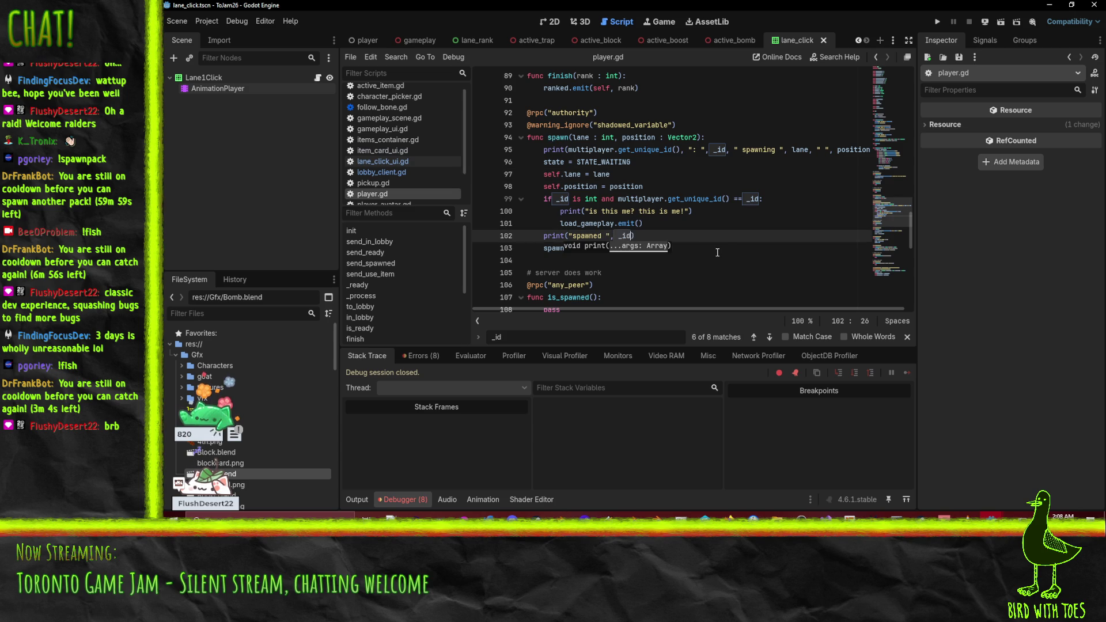
pyautogui.hotkey('ctrl', 's')
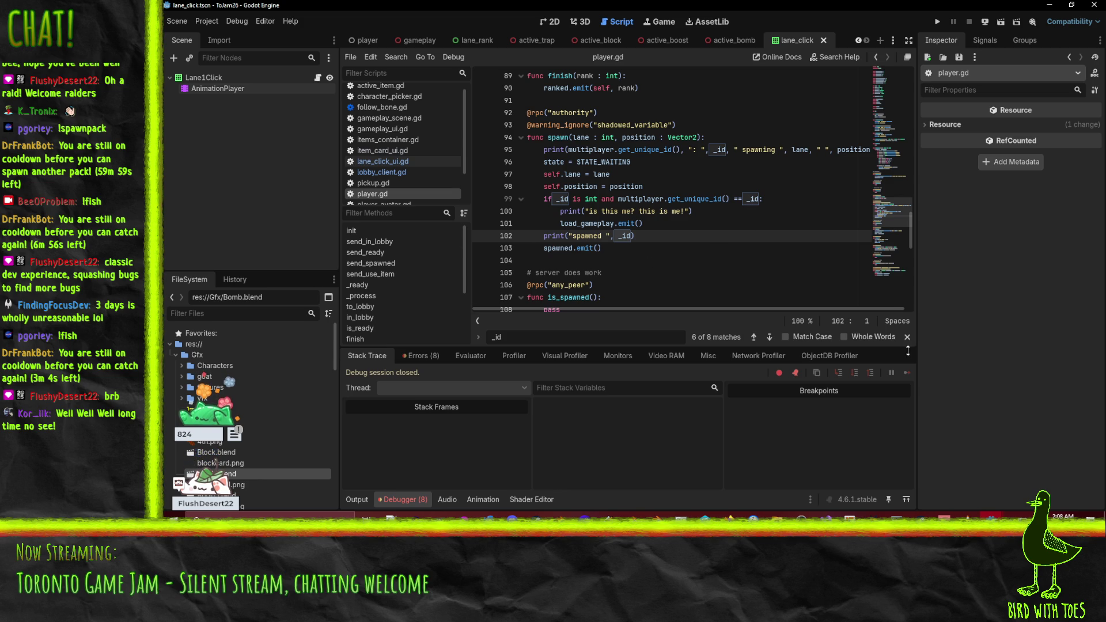
# Check the server project's log, then return to the client editor.
pyautogui.moveTo(991, 515)
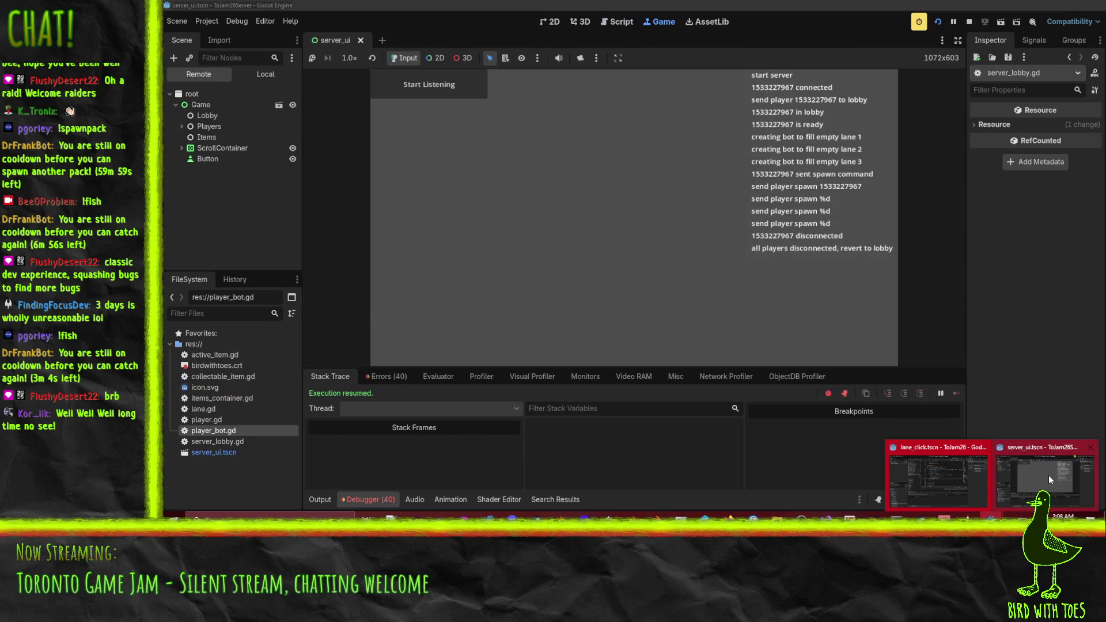
pyautogui.click(1048, 475)
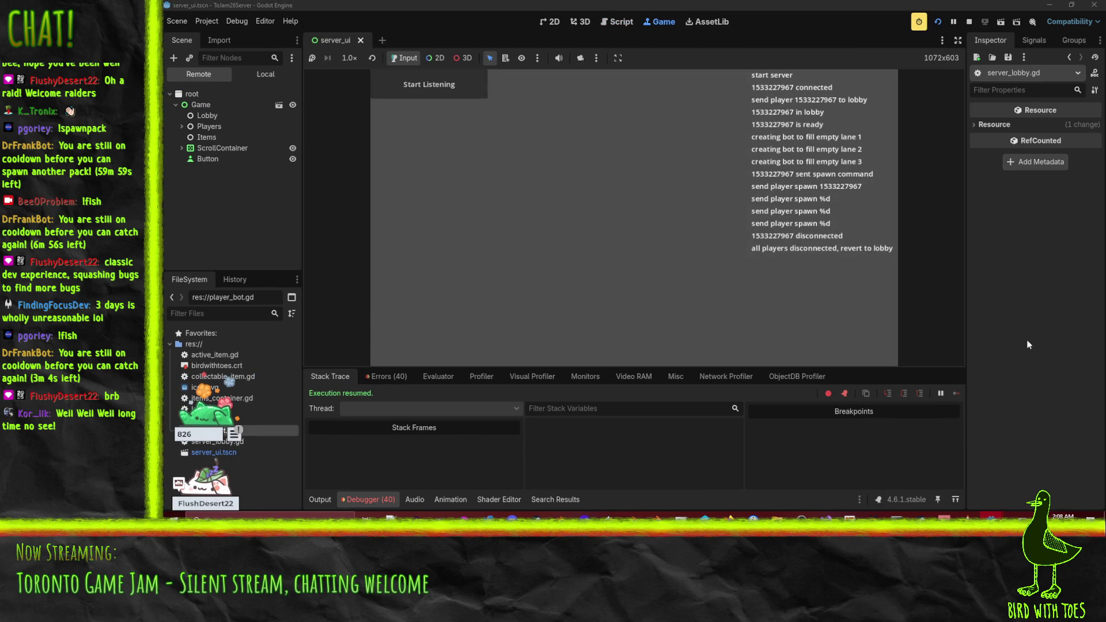
pyautogui.moveTo(991, 515)
pyautogui.click(937, 484)
# Test-run the client, joining the game and confirming the character into a lane.
pyautogui.click(791, 209)
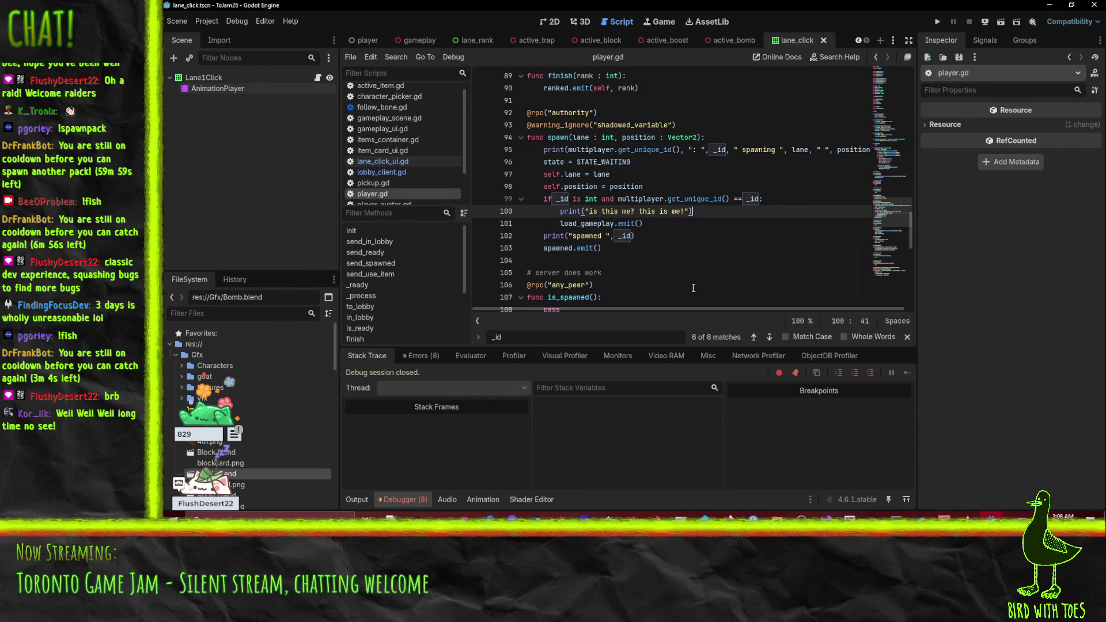
pyautogui.click(722, 255)
pyautogui.click(936, 22)
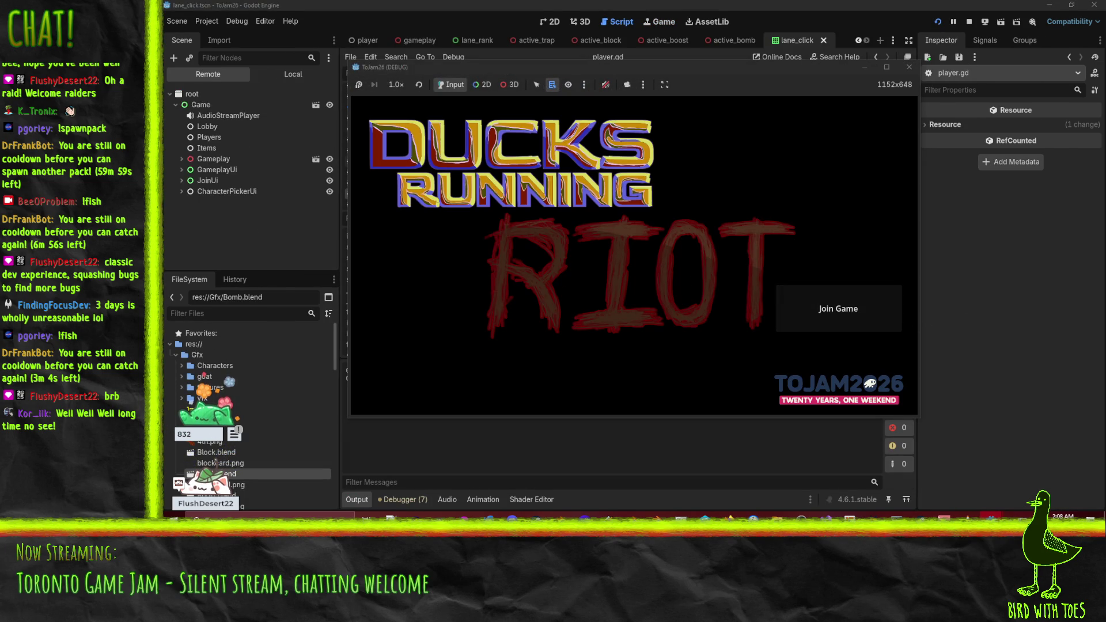
pyautogui.click(847, 313)
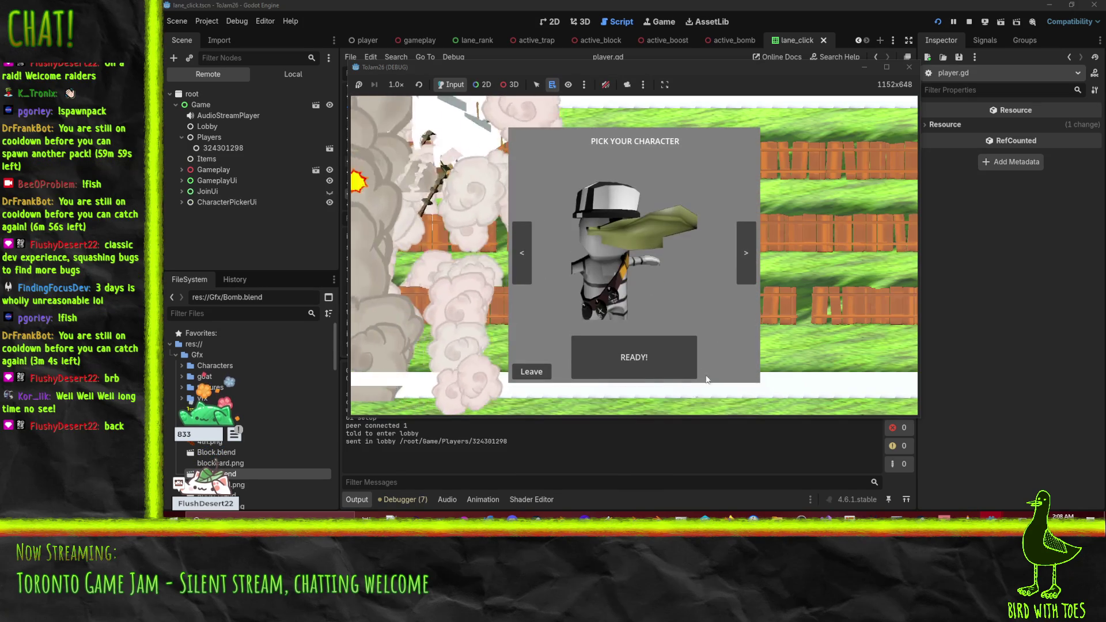
pyautogui.click(629, 357)
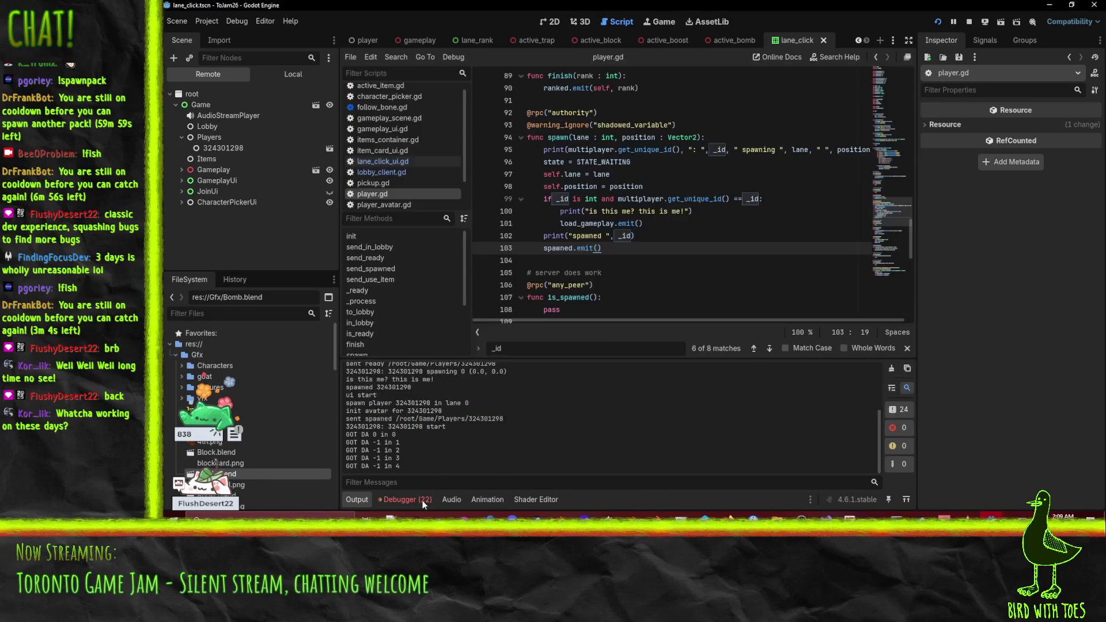
# Review the Errors tab's missing Game/Players/CPU1 and CPU2 nodes, then stop the game.
pyautogui.click(443, 356)
pyautogui.scroll(-3, 566, 458)
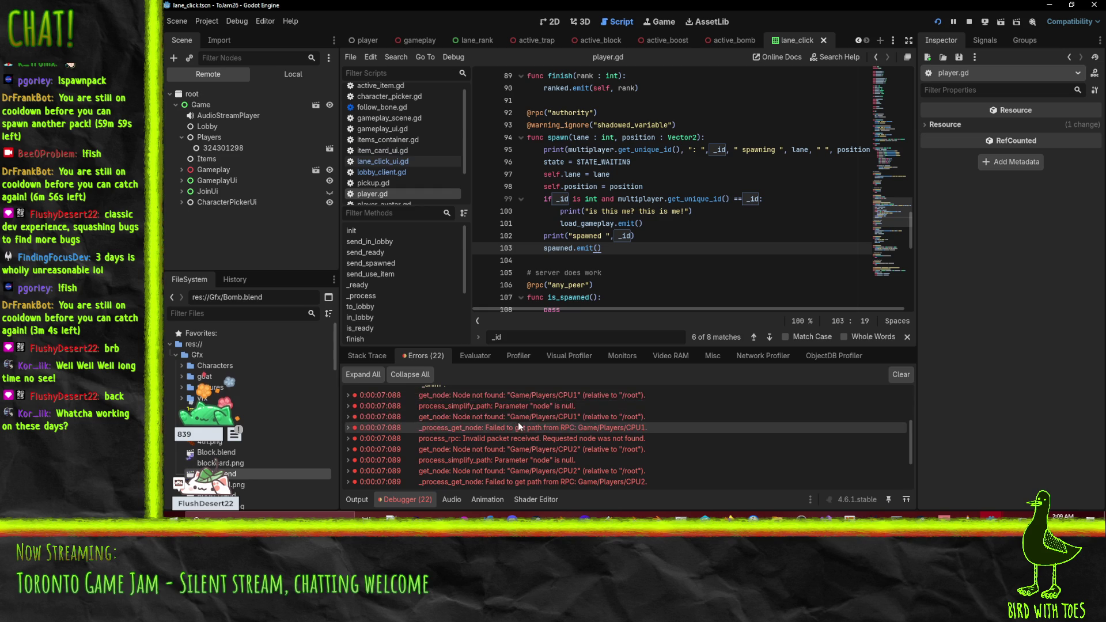
pyautogui.scroll(-1, 517, 426)
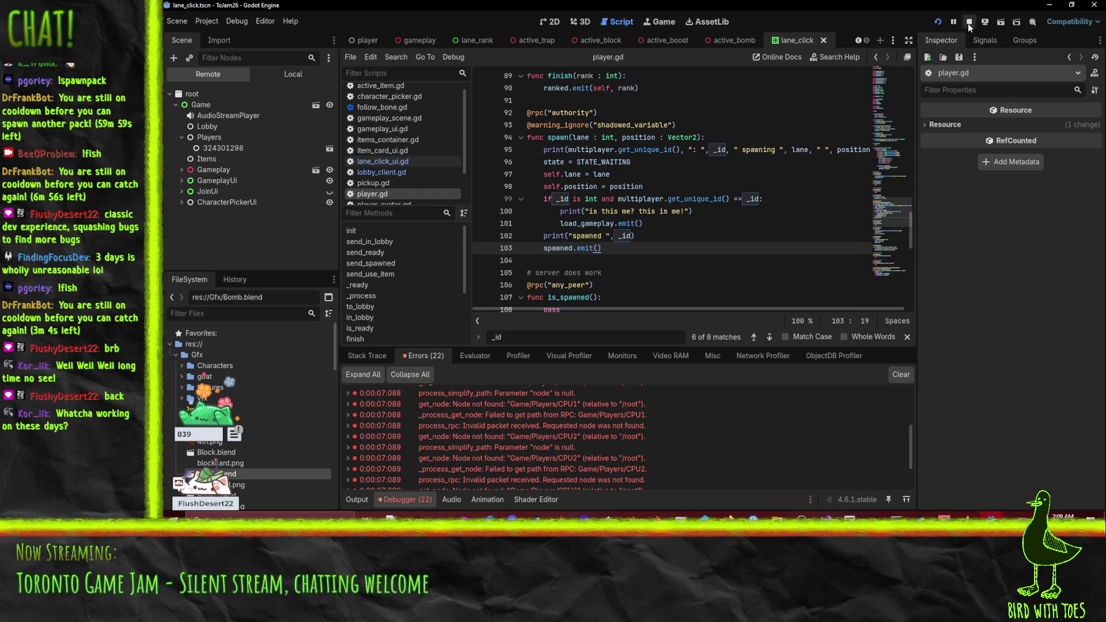
pyautogui.click(969, 23)
# Review player.gd lines 98, 103 and 102 against the reported errors.
pyautogui.scroll(5, 530, 404)
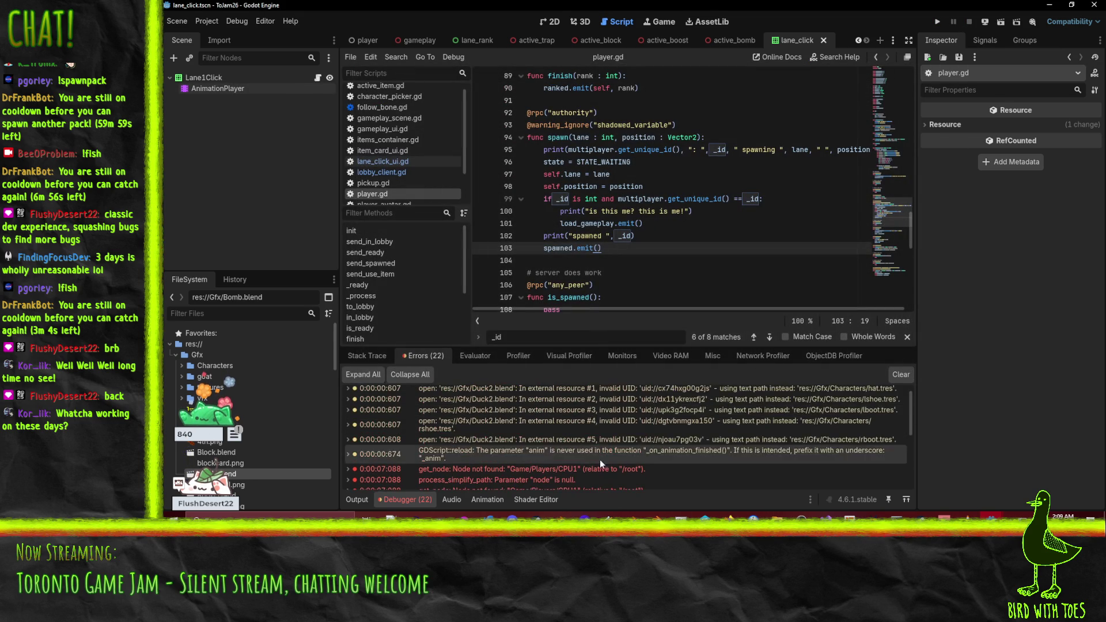
pyautogui.click(696, 190)
pyautogui.click(675, 251)
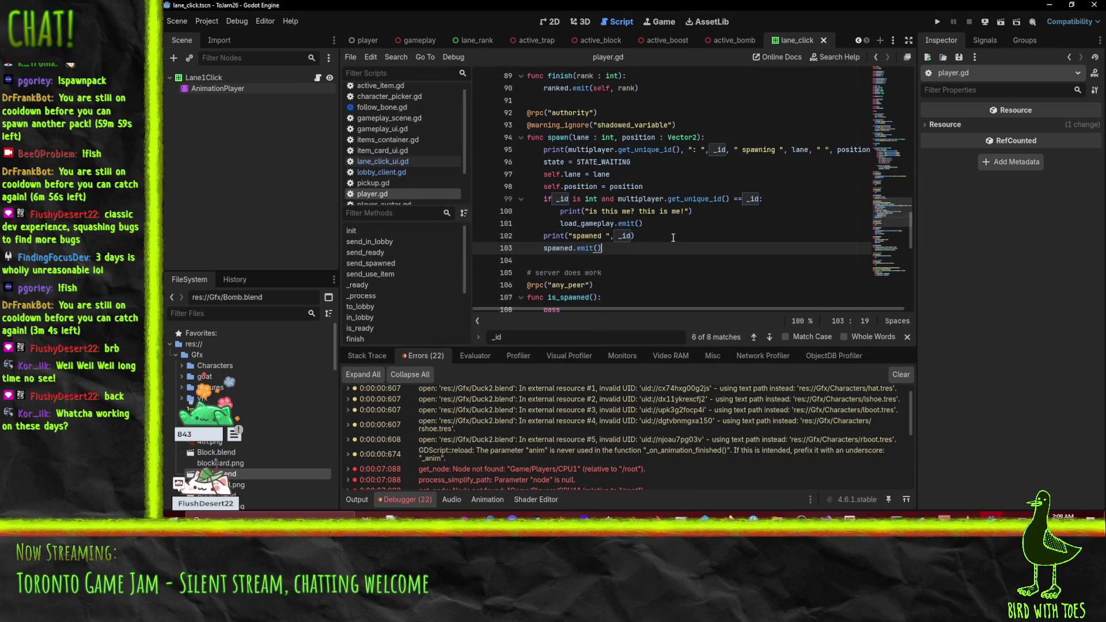
pyautogui.click(672, 238)
# Read the client's Output log through the GOT DA lines, then open the lane_rank scene.
pyautogui.click(357, 499)
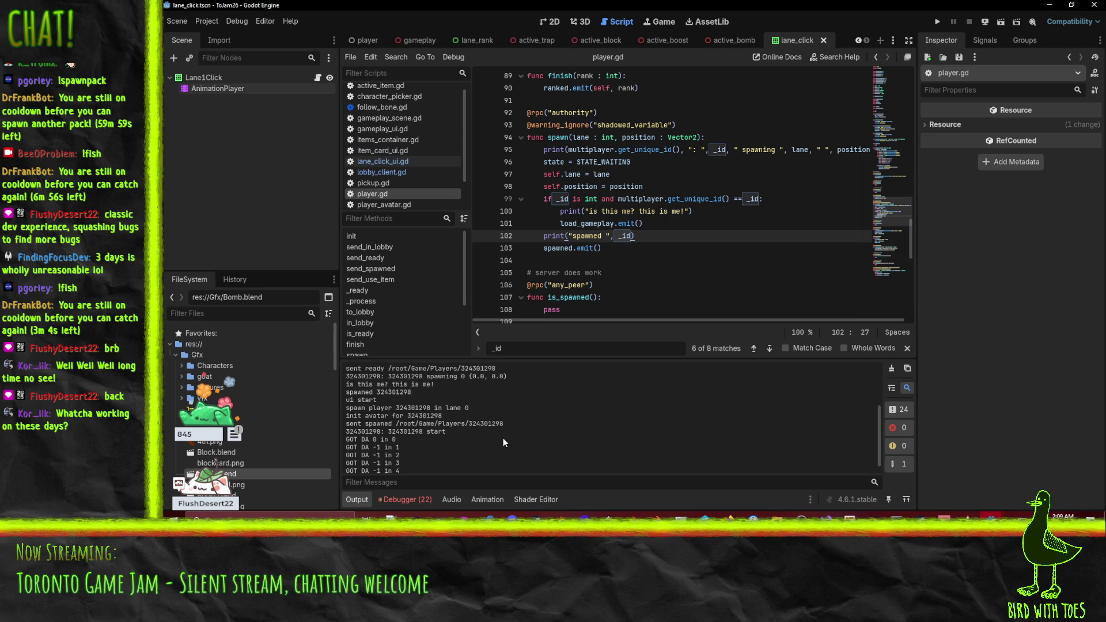
pyautogui.scroll(3, 496, 444)
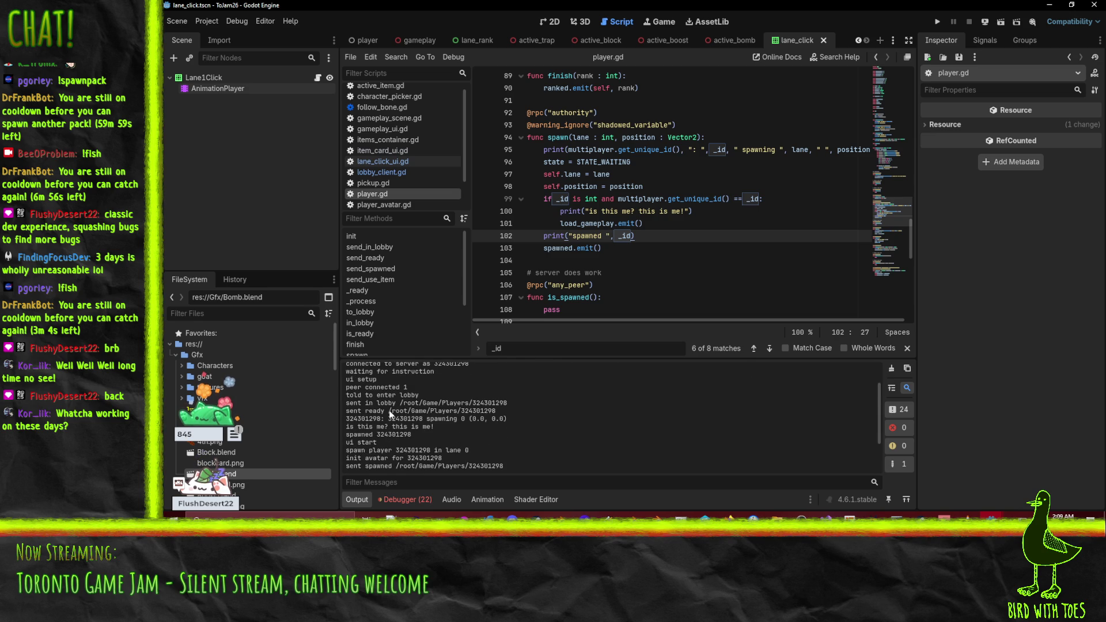
pyautogui.scroll(-3, 406, 423)
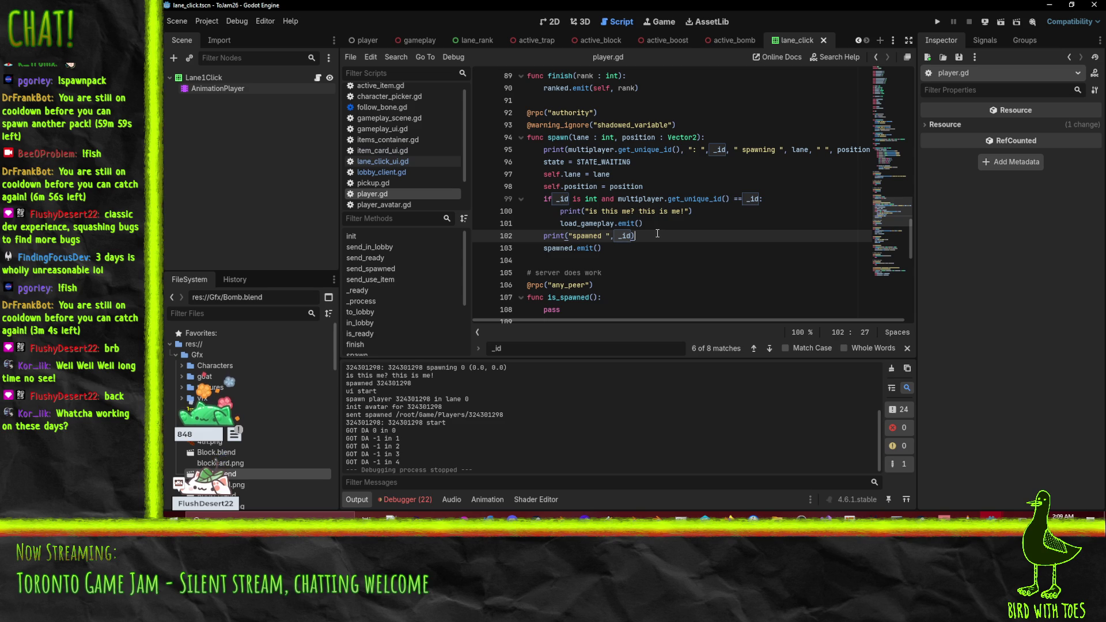
pyautogui.moveTo(990, 517)
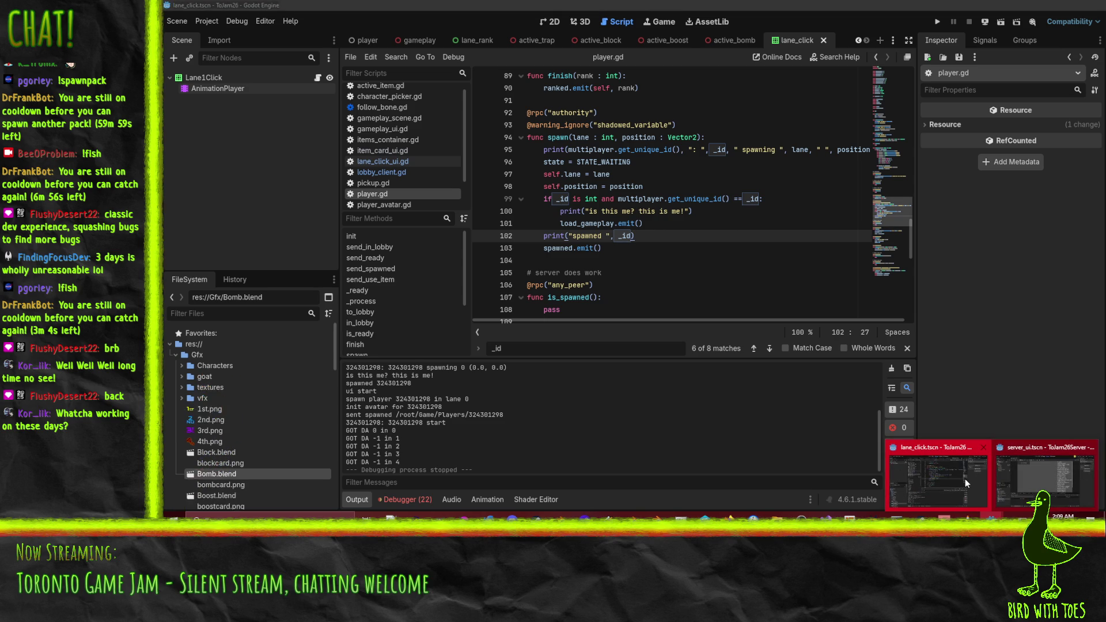
pyautogui.click(476, 40)
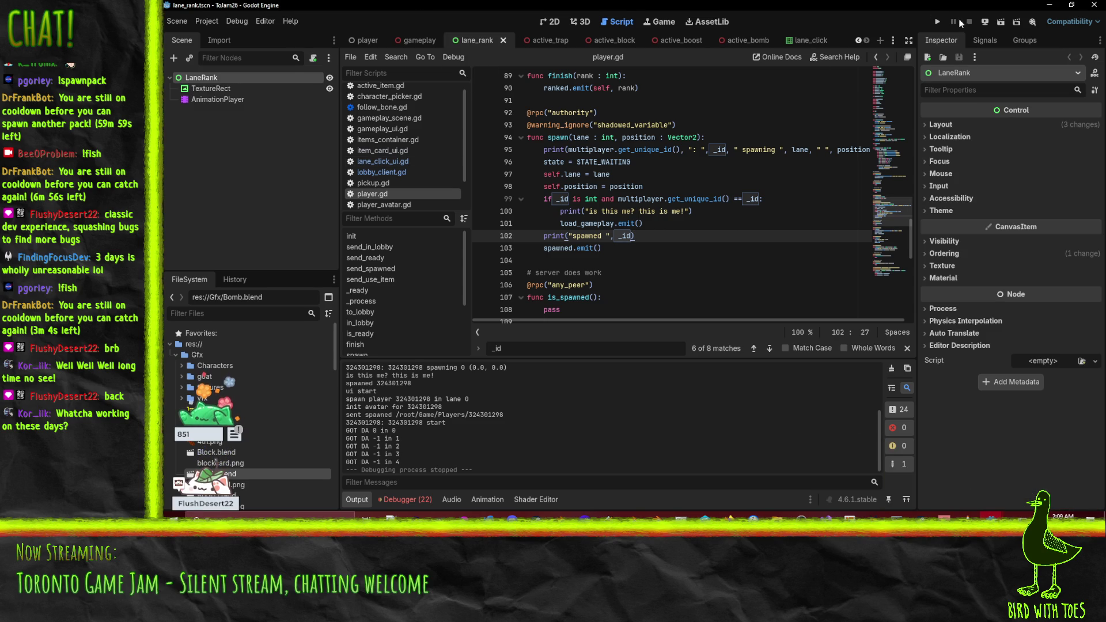
# Open gameplay.tscn in 3D and orbit around its four fenced lanes with LaneStart1–4.
pyautogui.click(545, 23)
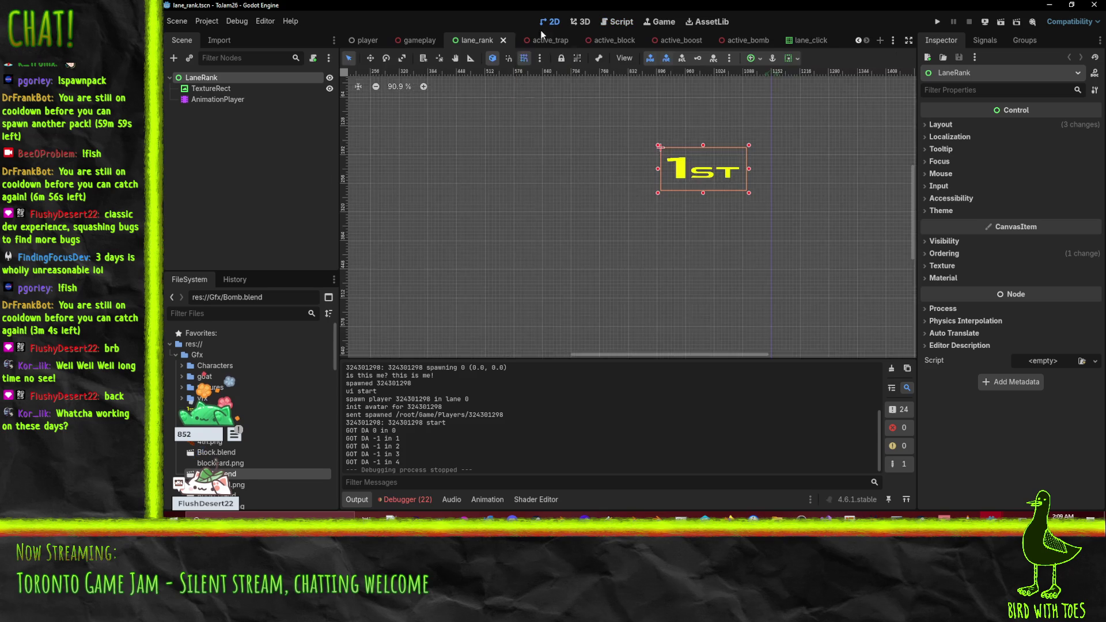
pyautogui.click(366, 42)
pyautogui.click(426, 41)
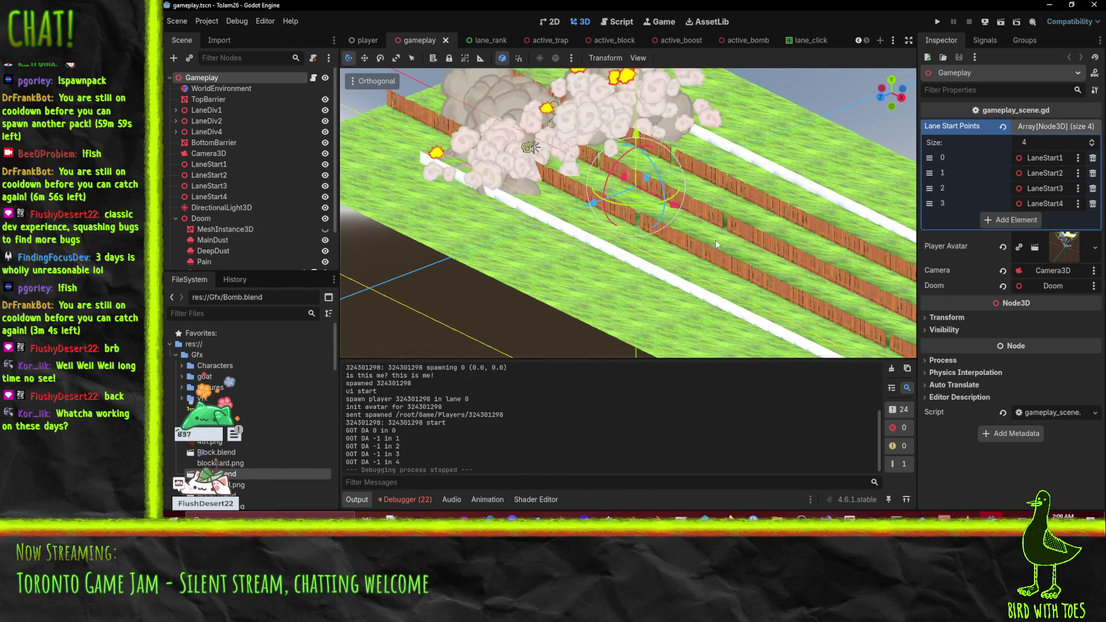
pyautogui.hscroll(3, 585, 285)
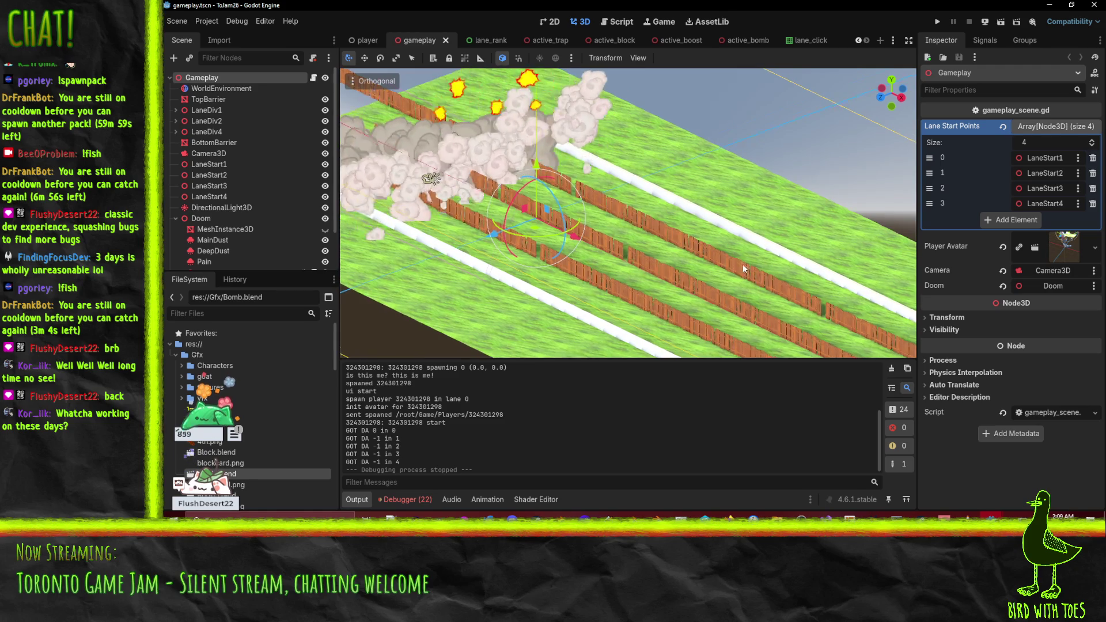
pyautogui.scroll(-2, 693, 219)
pyautogui.moveTo(694, 219)
pyautogui.mouseDown()
pyautogui.moveTo(724, 272)
pyautogui.moveTo(821, 236)
pyautogui.moveTo(527, 221)
pyautogui.moveTo(597, 217)
pyautogui.moveTo(377, 231)
pyautogui.mouseUp()
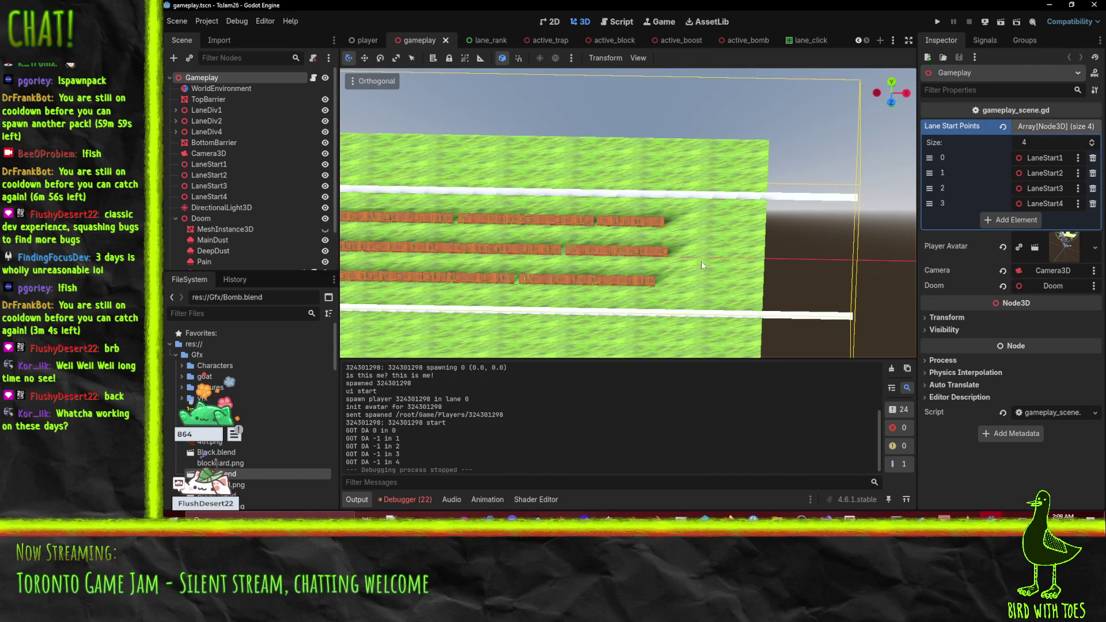
pyautogui.moveTo(497, 272)
pyautogui.mouseDown()
pyautogui.moveTo(483, 241)
pyautogui.moveTo(625, 173)
pyautogui.moveTo(789, 205)
pyautogui.moveTo(675, 246)
pyautogui.moveTo(721, 216)
pyautogui.moveTo(849, 240)
pyautogui.moveTo(491, 239)
pyautogui.moveTo(431, 199)
pyautogui.moveTo(466, 184)
pyautogui.mouseUp()
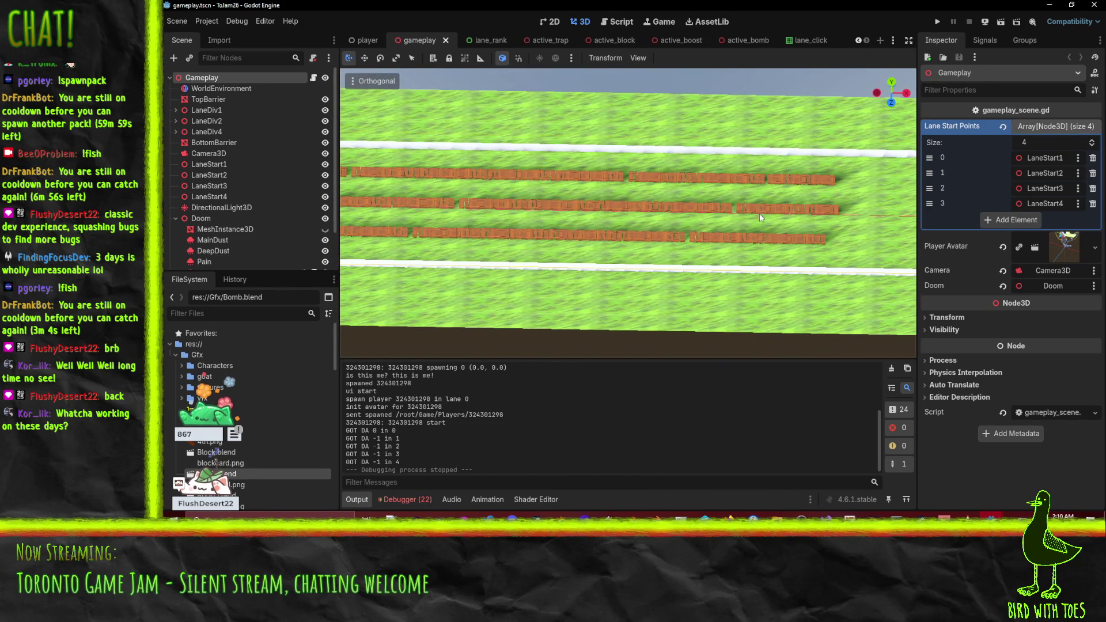
pyautogui.moveTo(712, 213)
pyautogui.mouseDown()
pyautogui.moveTo(709, 201)
pyautogui.moveTo(343, 246)
pyautogui.mouseUp()
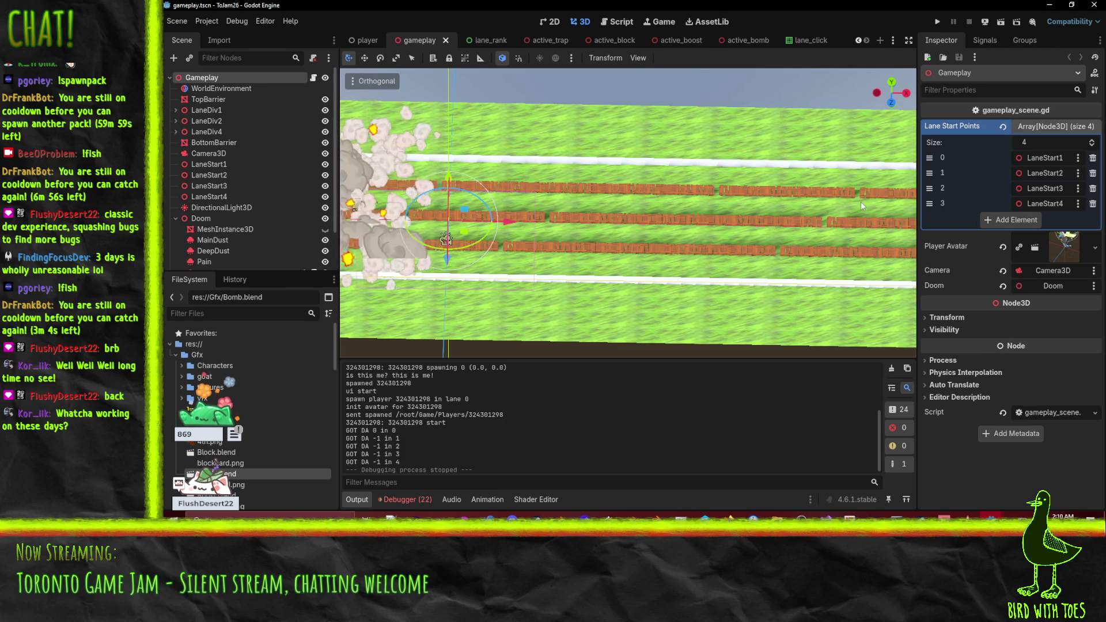
pyautogui.moveTo(624, 204)
pyautogui.mouseDown()
pyautogui.moveTo(644, 208)
pyautogui.moveTo(552, 178)
pyautogui.moveTo(763, 194)
pyautogui.mouseUp()
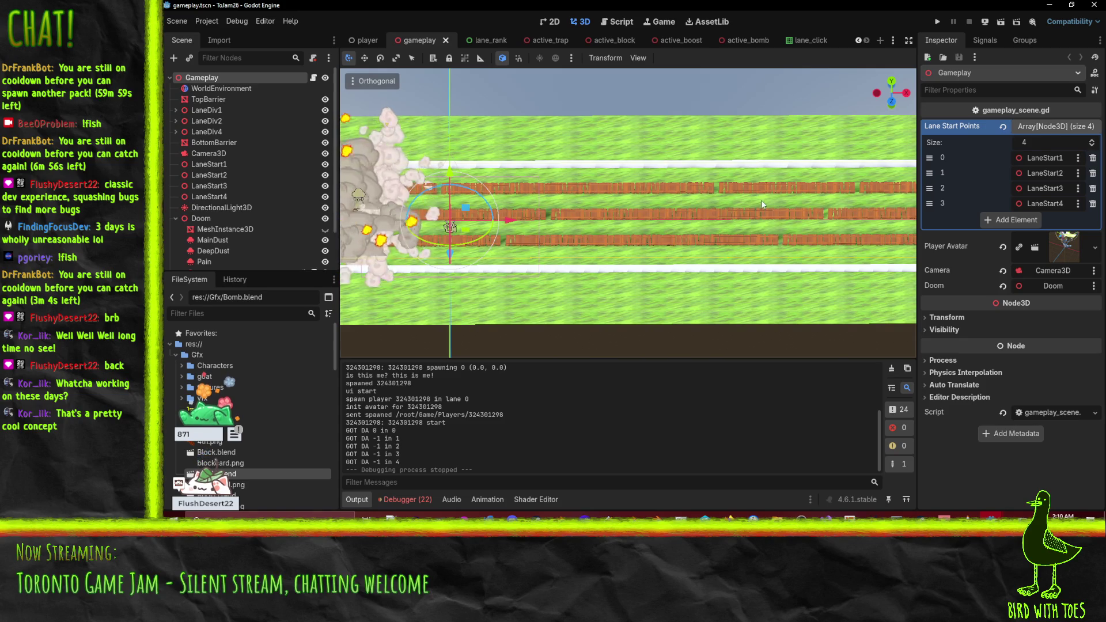
pyautogui.moveTo(721, 193)
pyautogui.mouseDown()
pyautogui.moveTo(657, 226)
pyautogui.moveTo(588, 333)
pyautogui.mouseUp()
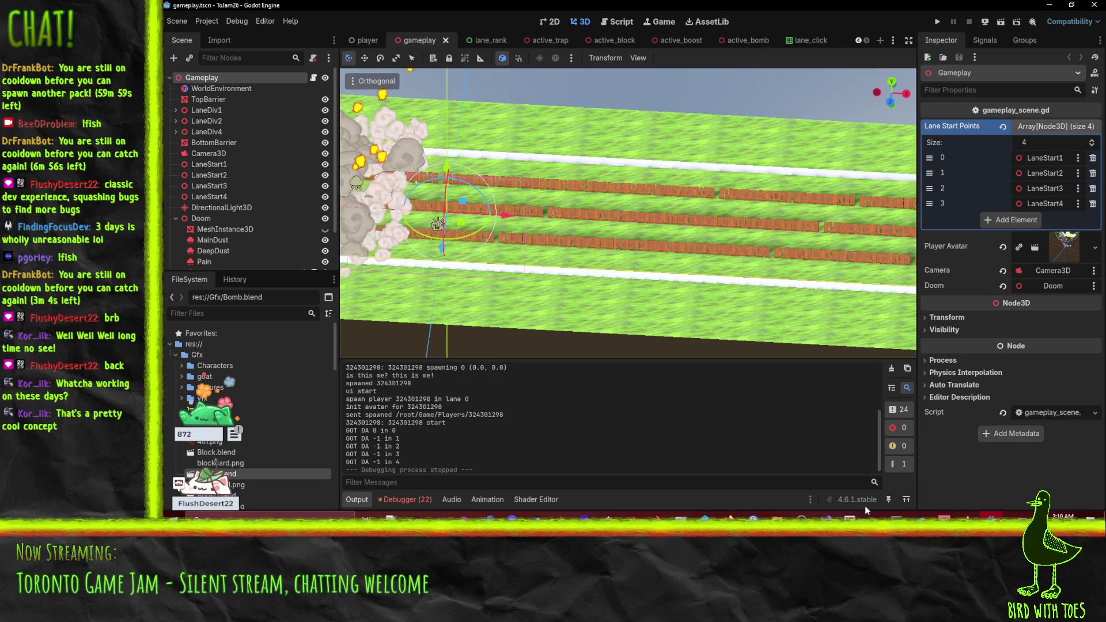
# Switch to the ToJam26Server editor and stop the running server with F8.
pyautogui.moveTo(990, 518)
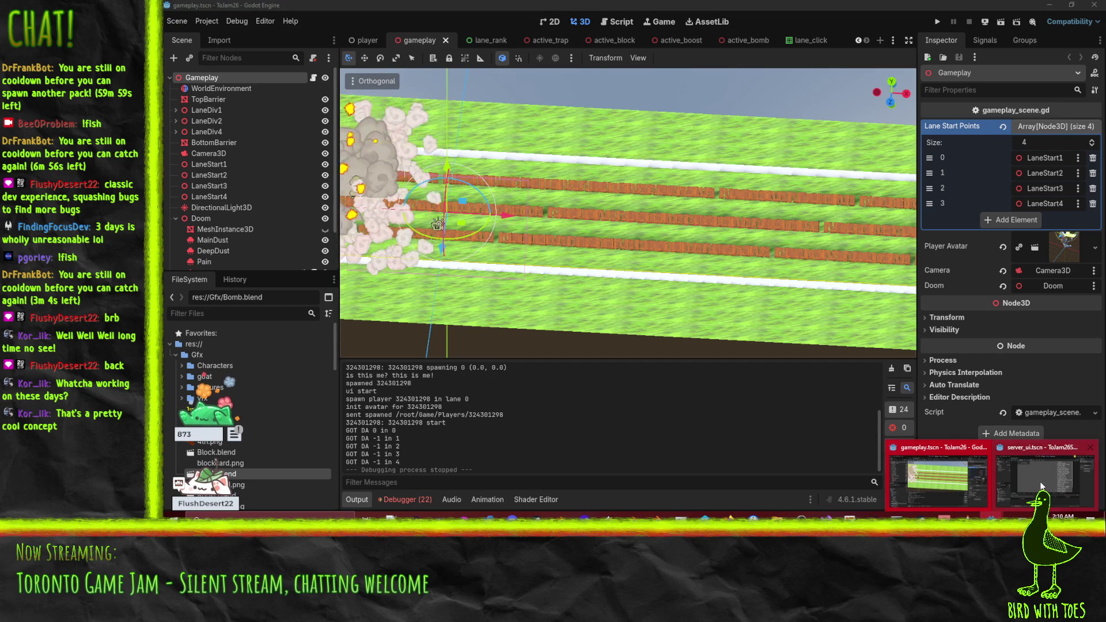
pyautogui.click(1059, 472)
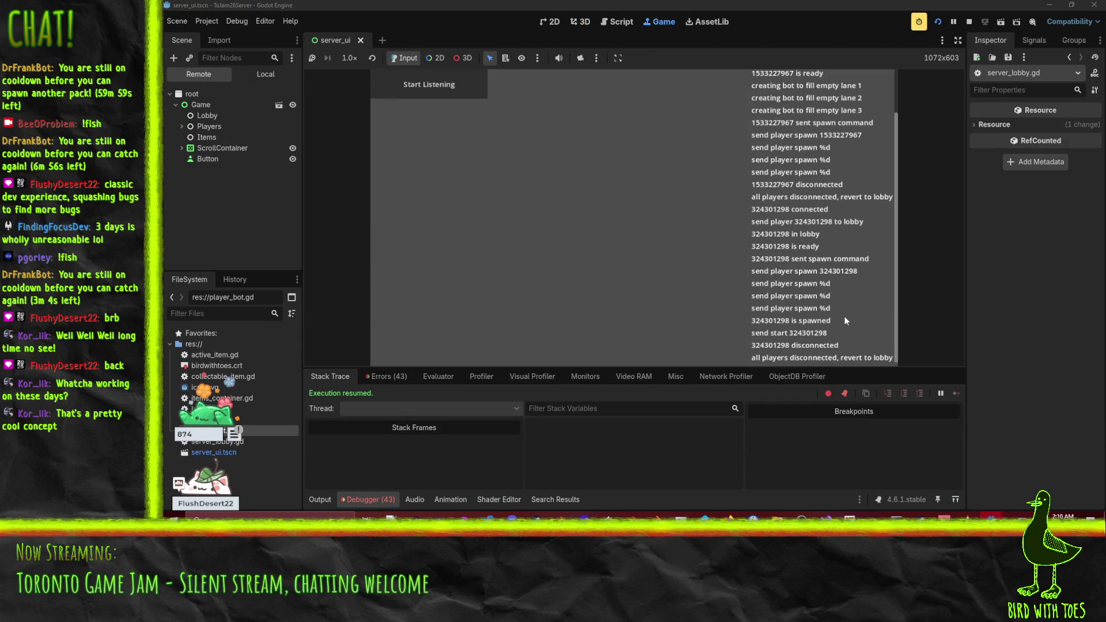
pyautogui.press('F8')
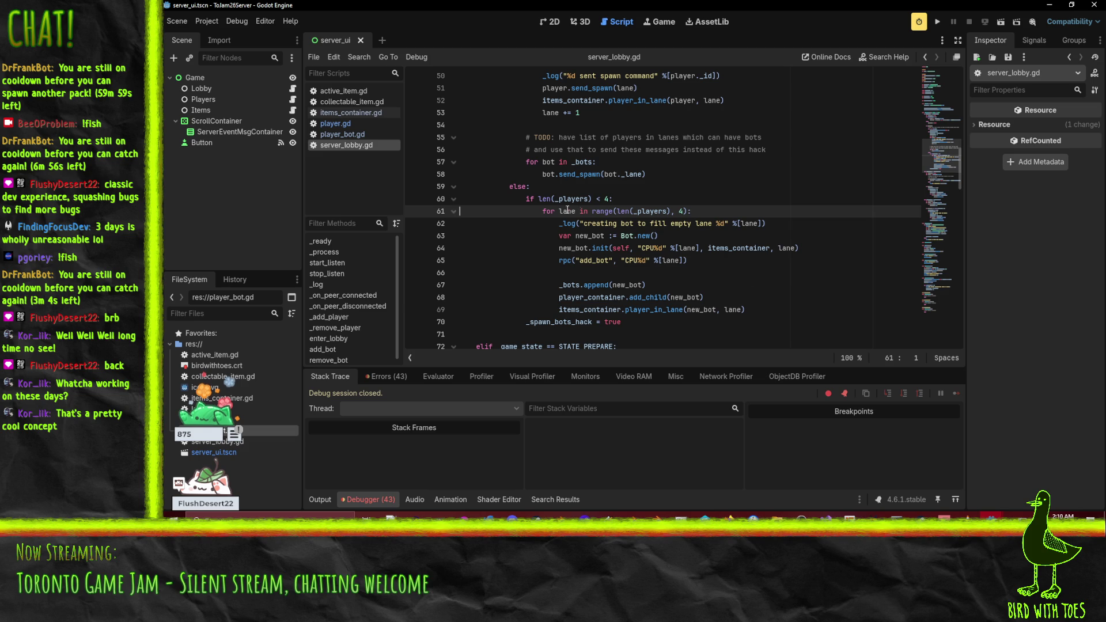
# Review server_lobby.gd's CPU%d bot naming, add_bot rpc and send_spawn lines, then show the Output log.
pyautogui.click(746, 260)
pyautogui.scroll(-1, 746, 265)
pyautogui.scroll(-3, 746, 265)
pyautogui.scroll(2, 662, 241)
pyautogui.click(641, 229)
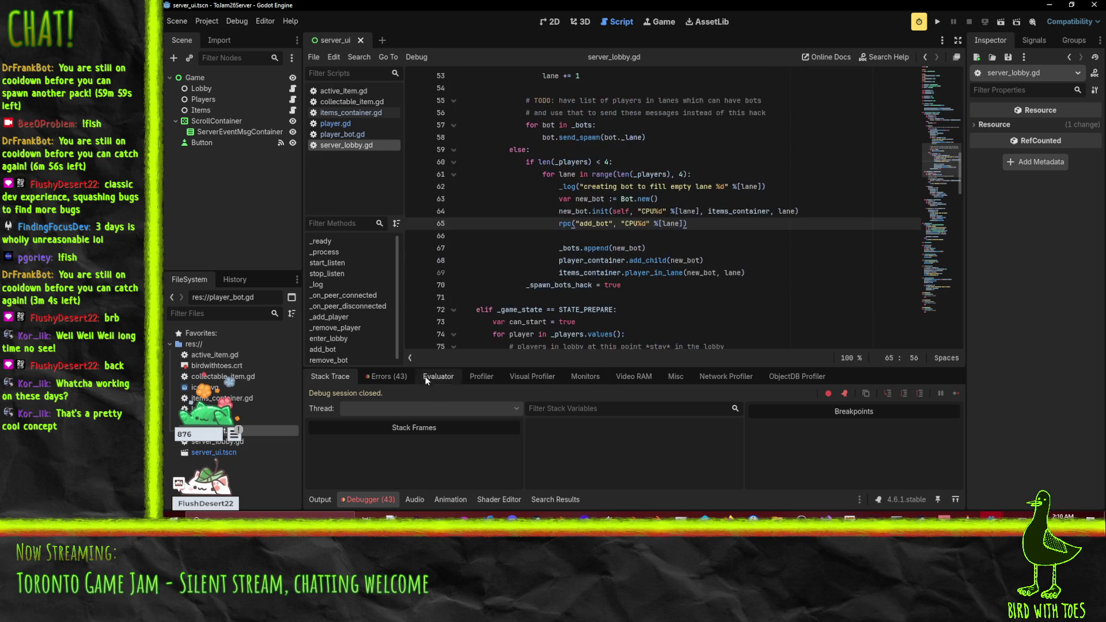
pyautogui.scroll(-5, 641, 229)
pyautogui.scroll(9, 696, 247)
pyautogui.scroll(3, 696, 247)
pyautogui.click(633, 234)
pyautogui.scroll(-5, 624, 190)
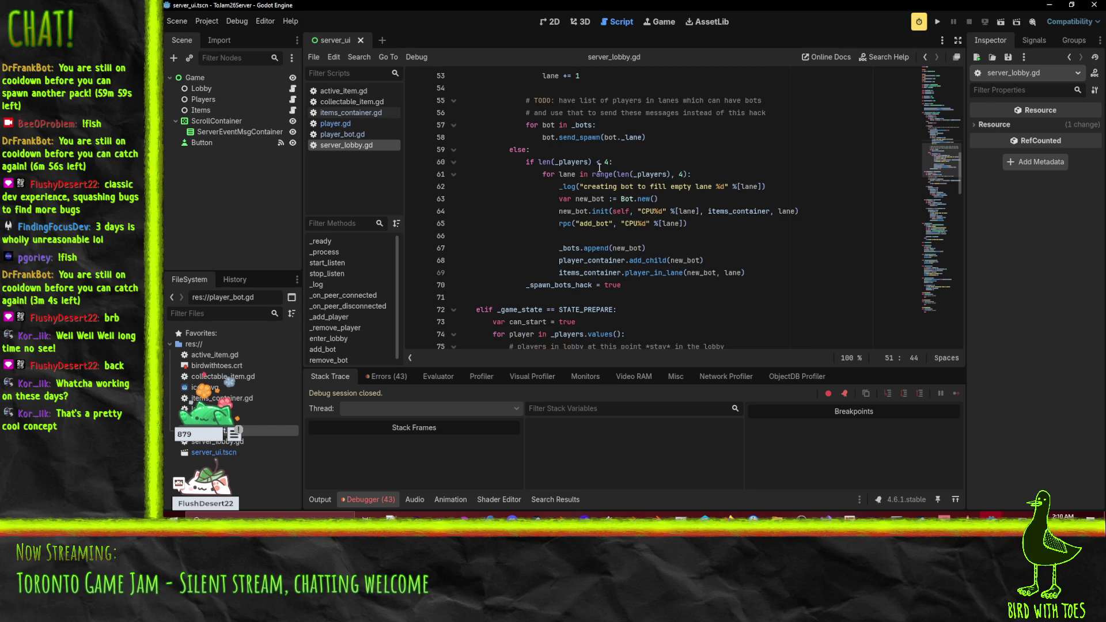
pyautogui.scroll(2, 616, 178)
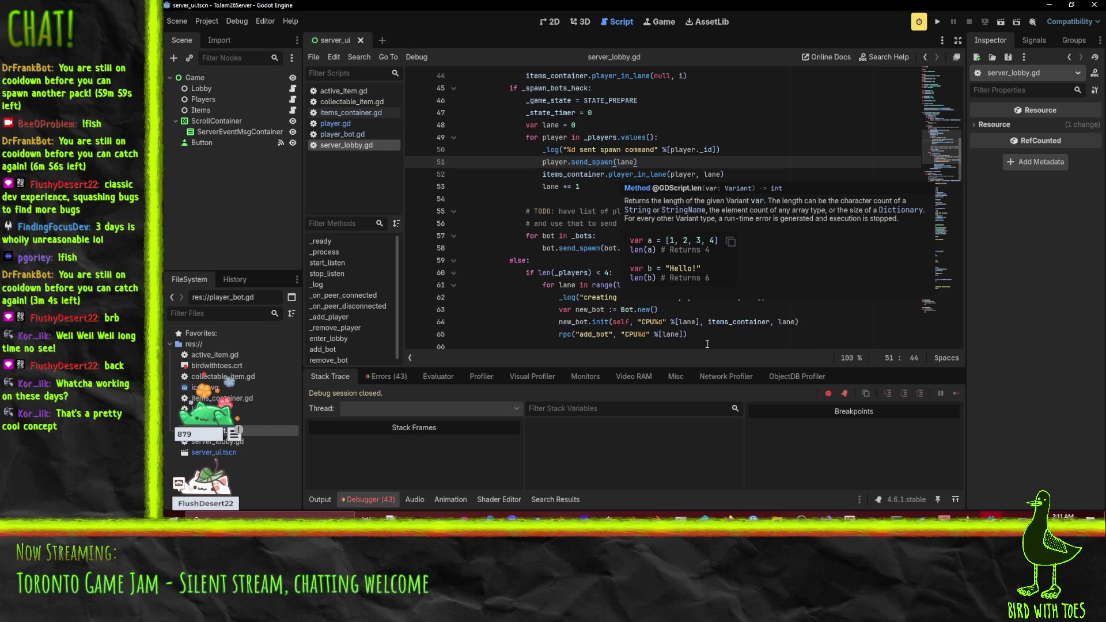
pyautogui.scroll(-1, 633, 282)
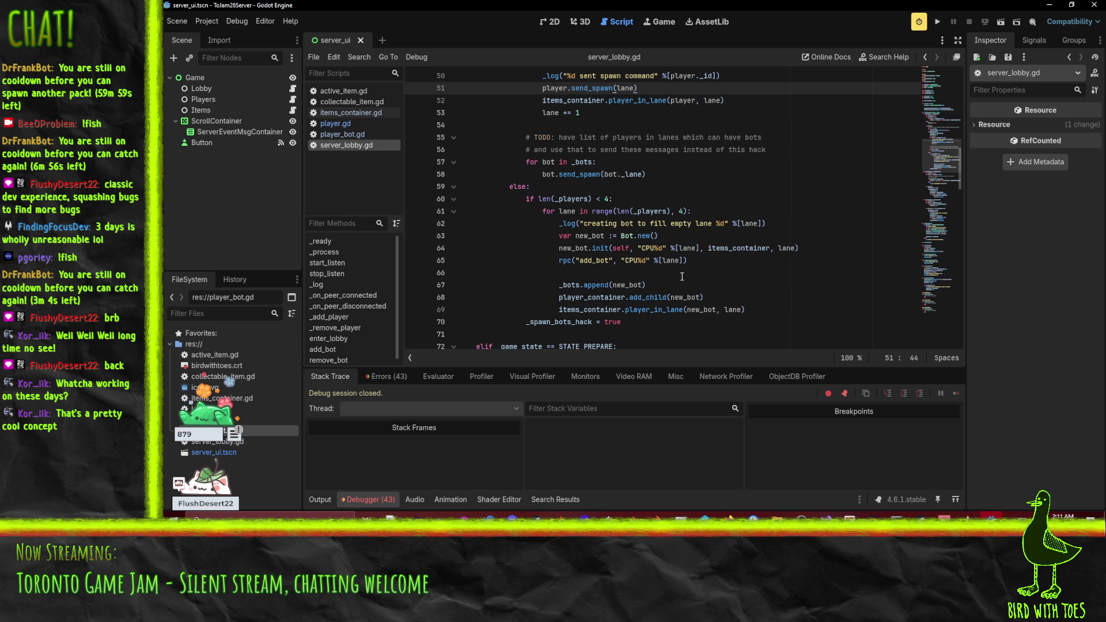
pyautogui.click(315, 499)
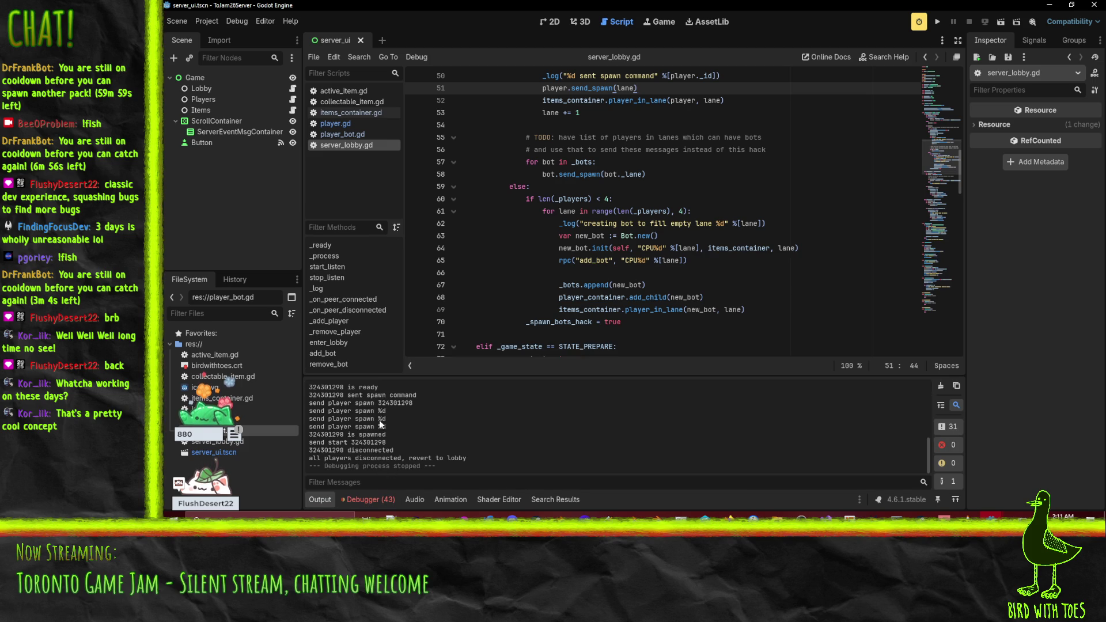
# Search all project files for 'send player spawn' and open the match in player.gd.
pyautogui.click(596, 223)
pyautogui.hotkey('ctrl', 'f')
pyautogui.write('sem')
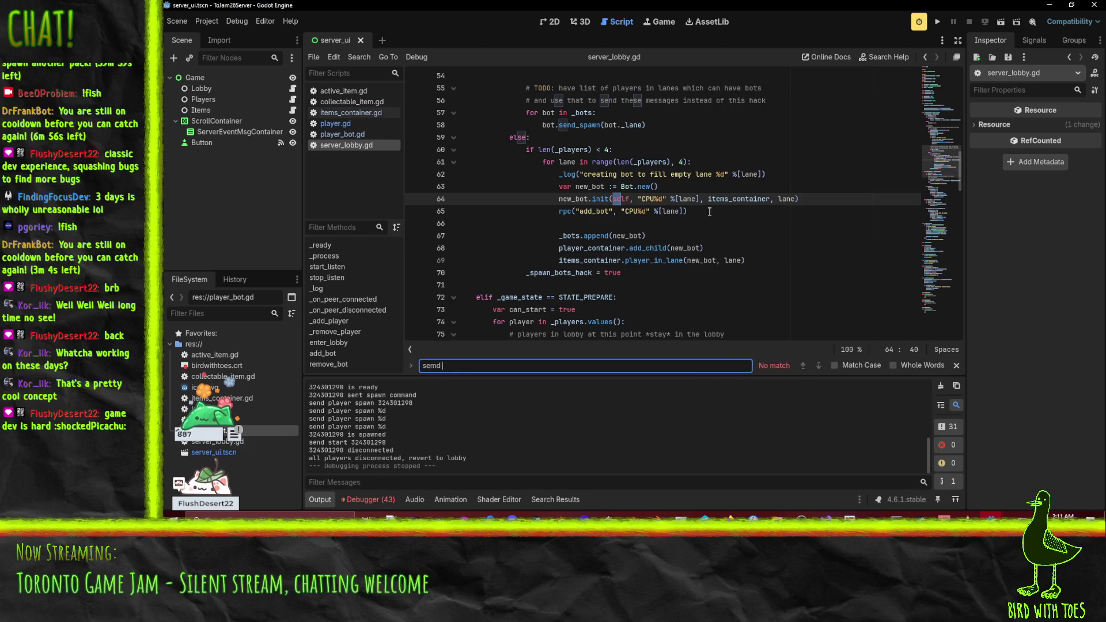
pyautogui.press('BackSpace')
pyautogui.write('nd pla')
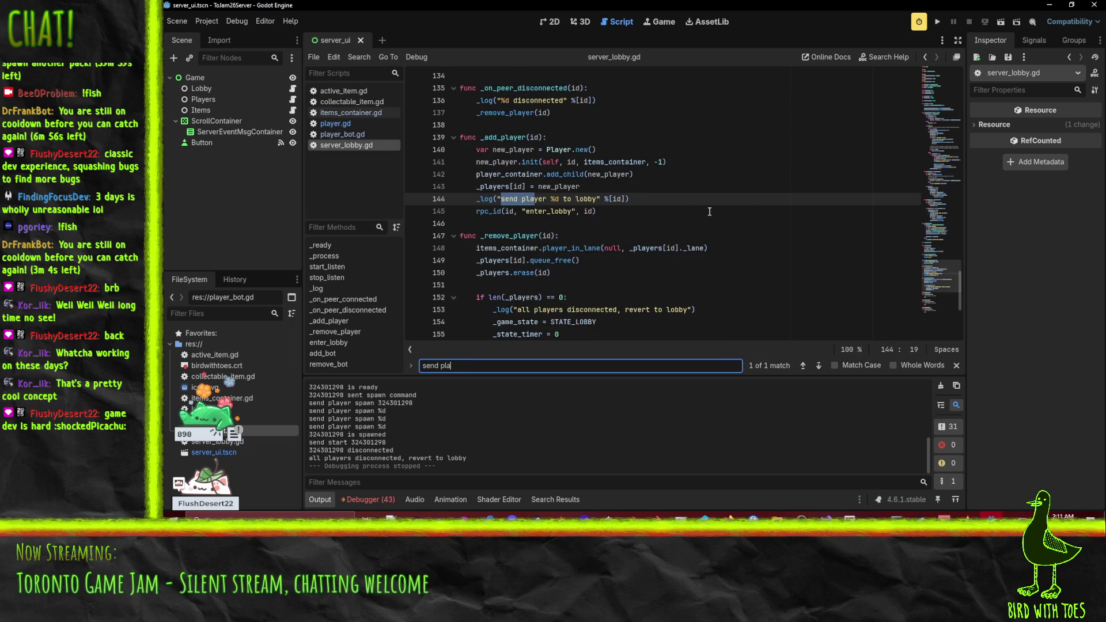
pyautogui.write('yer spawn')
pyautogui.hotkey('ctrl', 'shift', 'f')
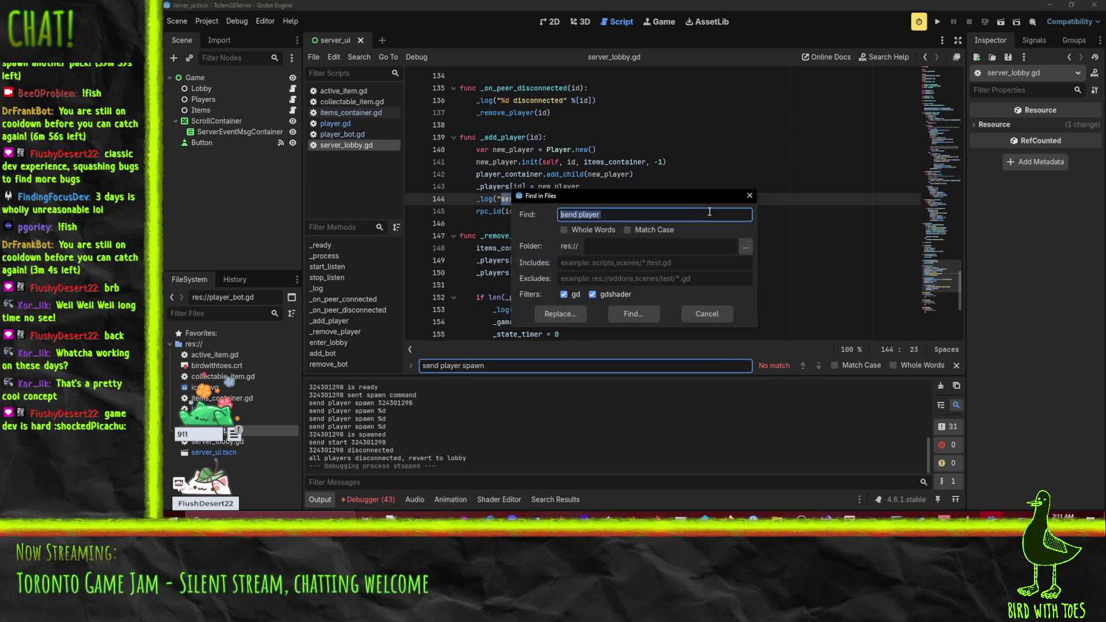
pyautogui.write('send player spawn')
pyautogui.press('Return')
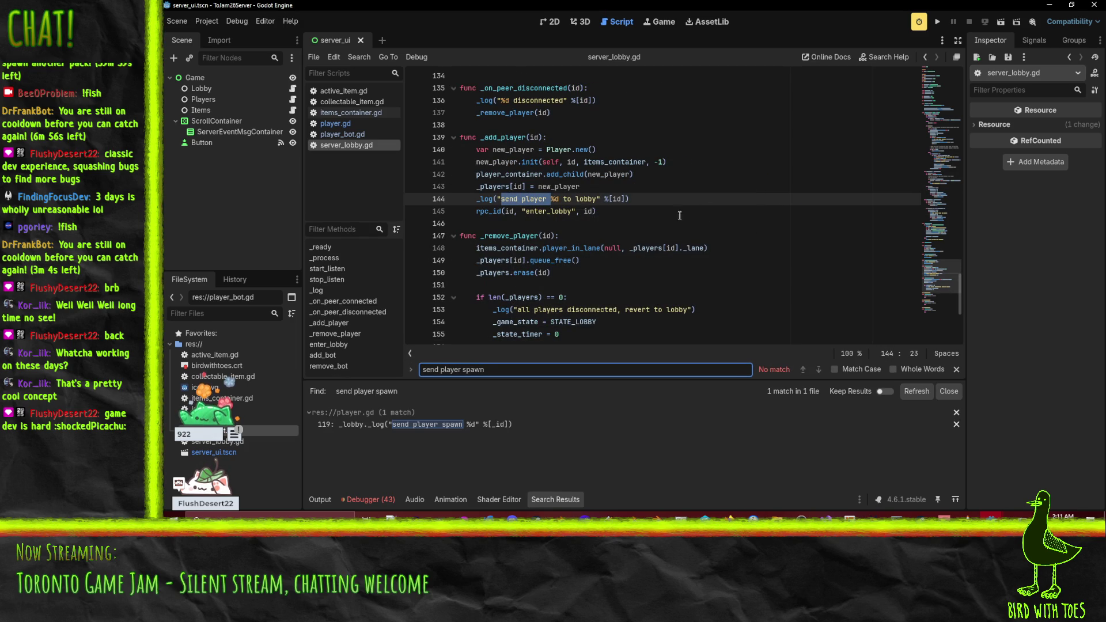
pyautogui.click(458, 424)
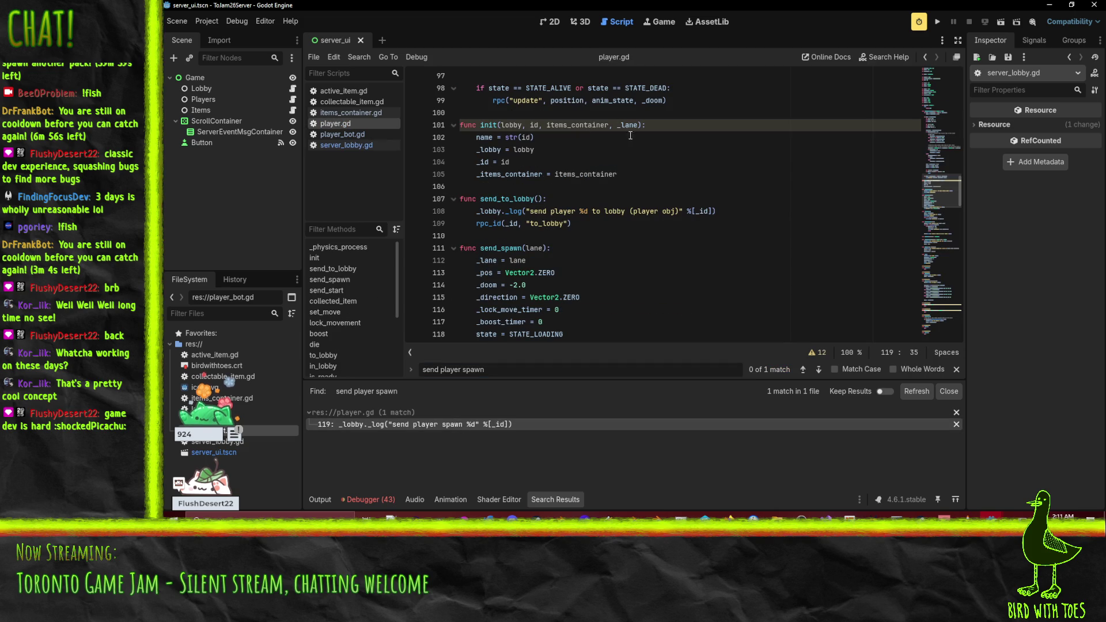
# Change the %d placeholder to %s in the send player spawn log on line 119.
pyautogui.scroll(2, 666, 169)
pyautogui.scroll(-2, 684, 198)
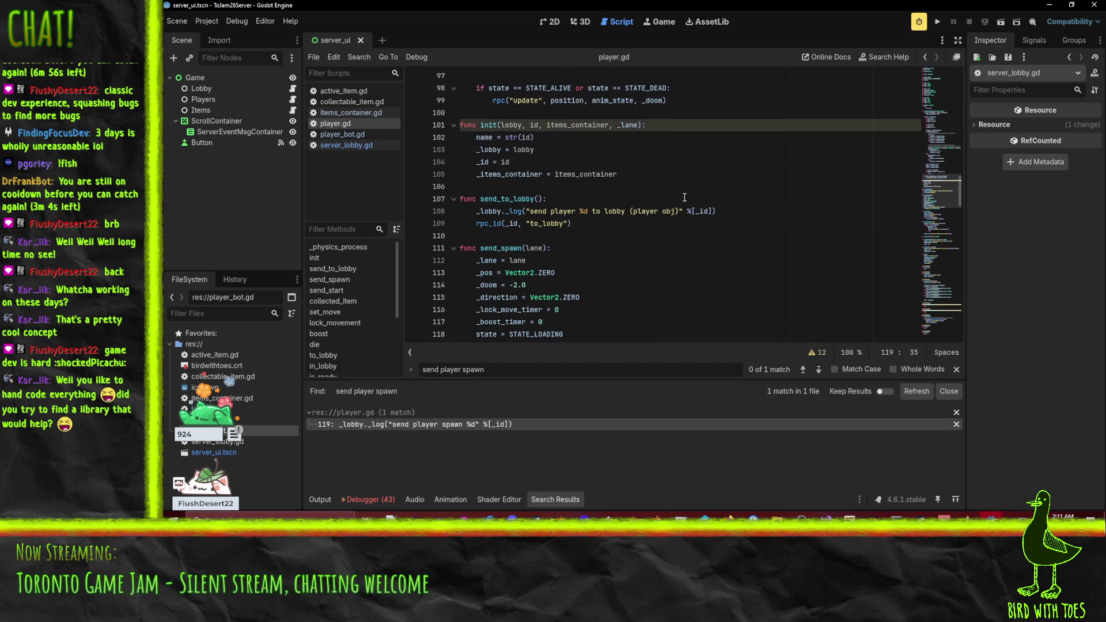
pyautogui.click(573, 125)
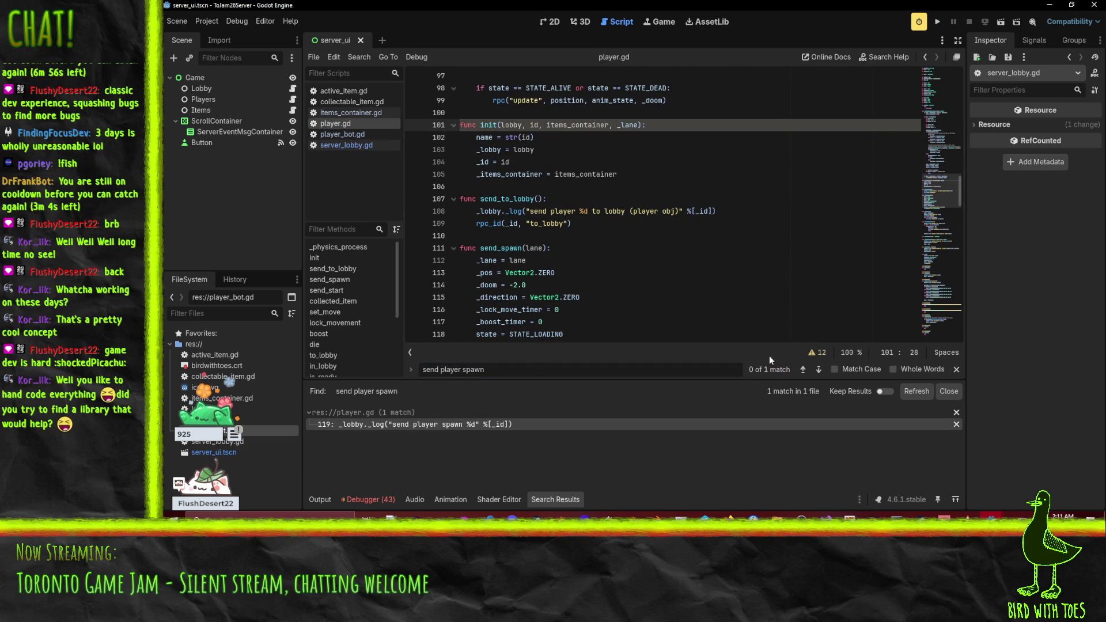
pyautogui.click(819, 370)
pyautogui.click(613, 224)
pyautogui.click(615, 211)
pyautogui.press('BackSpace')
pyautogui.write('s')
pyautogui.click(650, 174)
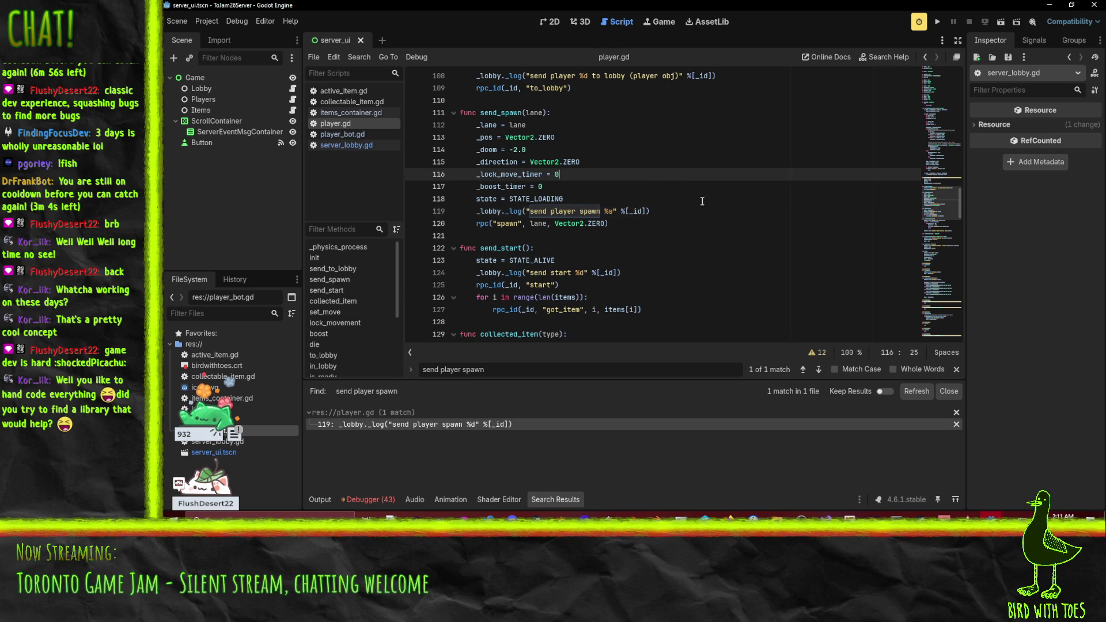
# Inspect the send_spawn function and its spawn call on line 120.
pyautogui.click(588, 224)
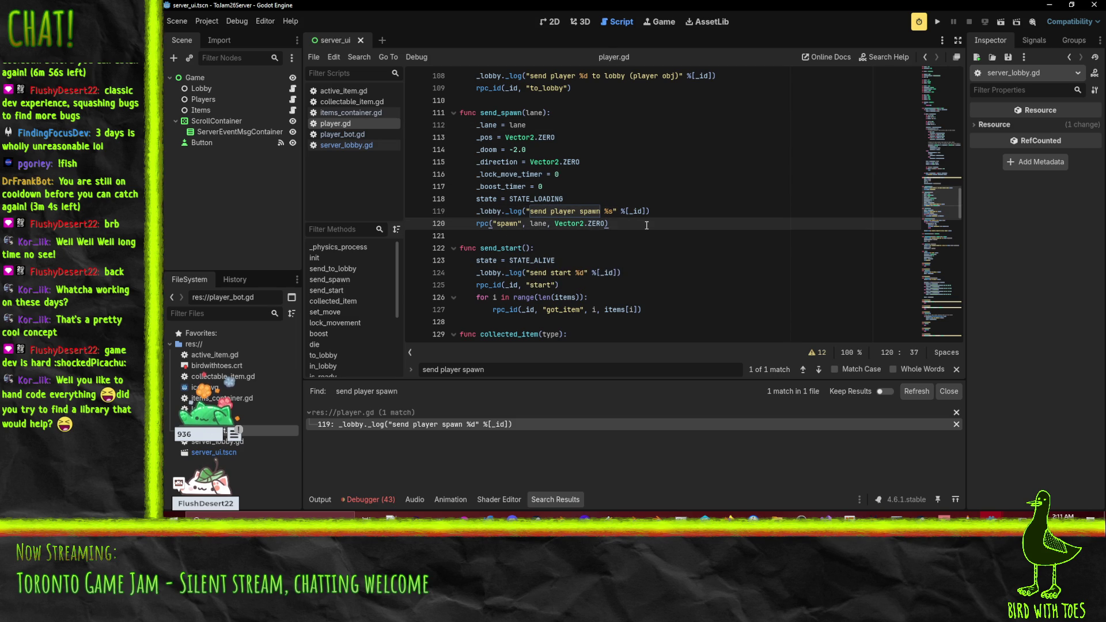
pyautogui.click(523, 124)
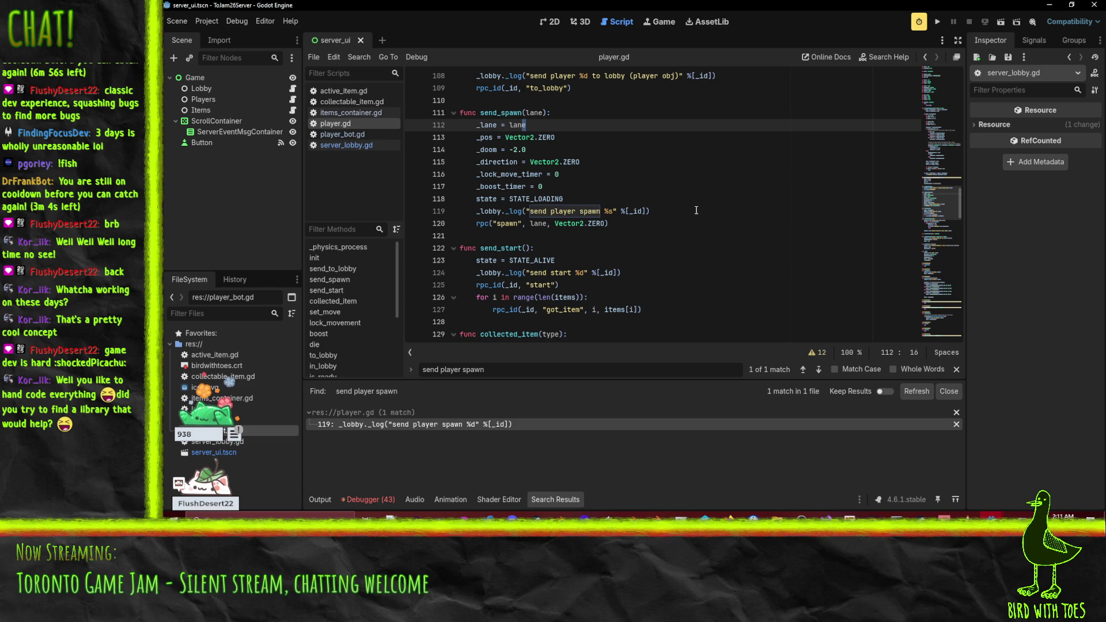
pyautogui.moveTo(609, 223)
pyautogui.mouseDown()
pyautogui.moveTo(576, 221)
pyautogui.moveTo(460, 112)
pyautogui.mouseUp()
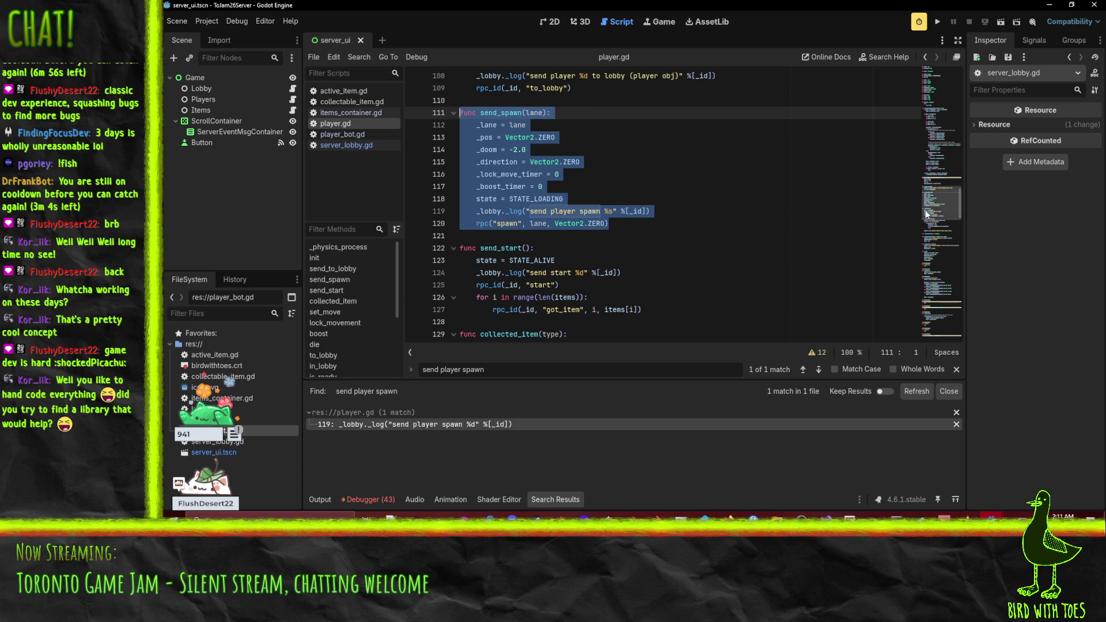
pyautogui.click(674, 231)
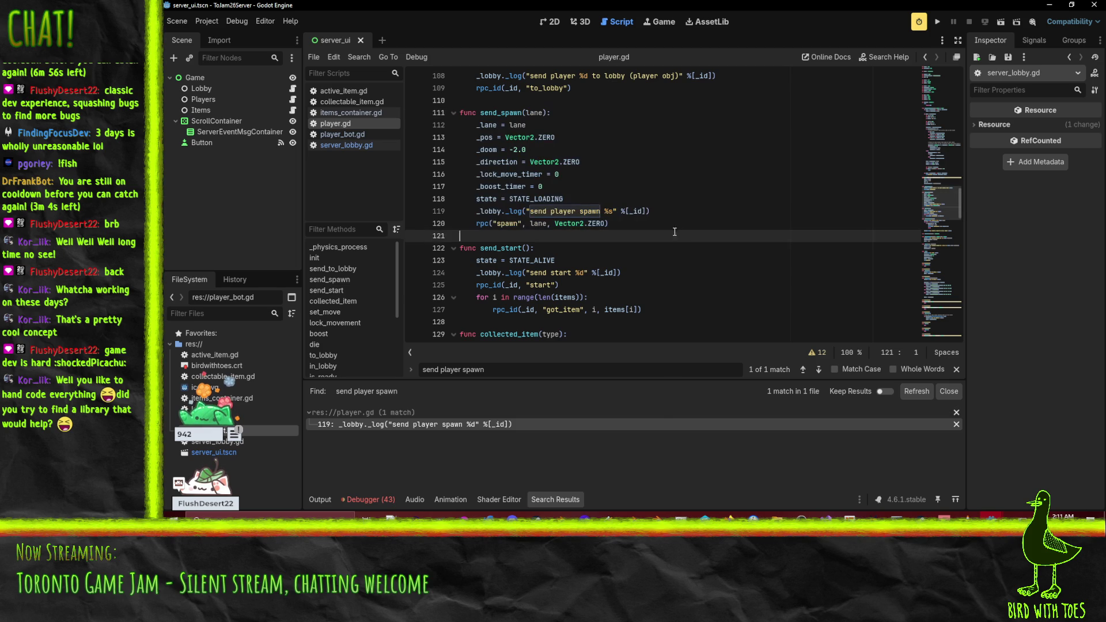
pyautogui.click(708, 224)
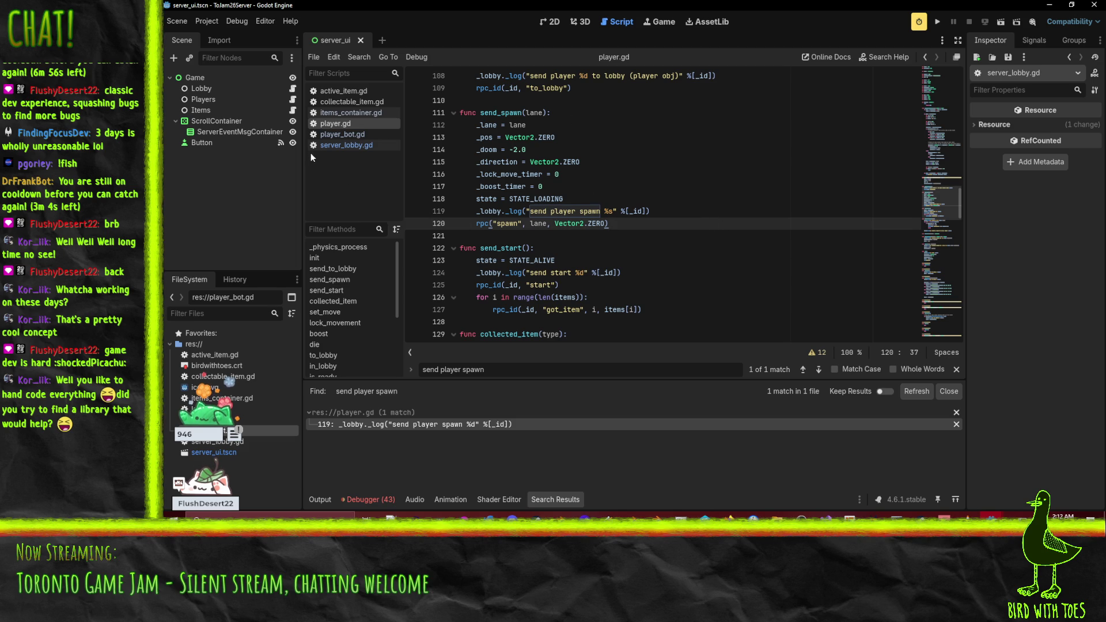
# Open player_bot.gd to compare its movement code.
pyautogui.click(353, 138)
pyautogui.scroll(6, 733, 205)
pyautogui.scroll(2, 735, 199)
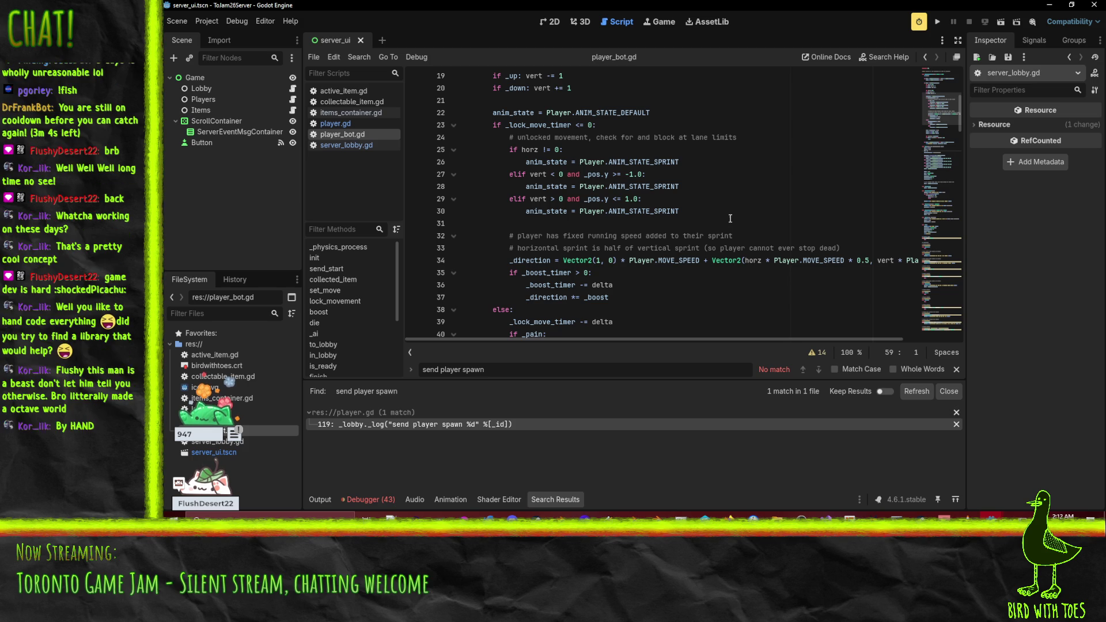
# Review line 120 of player.gd, where the spawn rpc now passes Vector2.ZERO.
pyautogui.click(337, 123)
pyautogui.click(757, 248)
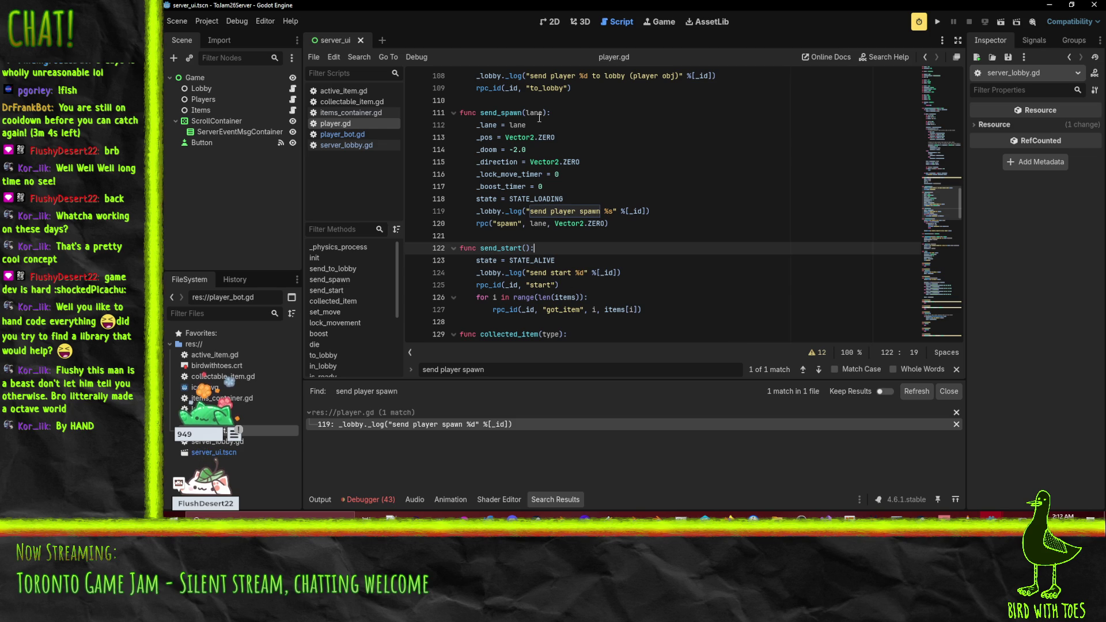
pyautogui.click(655, 223)
pyautogui.scroll(2, 699, 214)
pyautogui.scroll(-1, 699, 214)
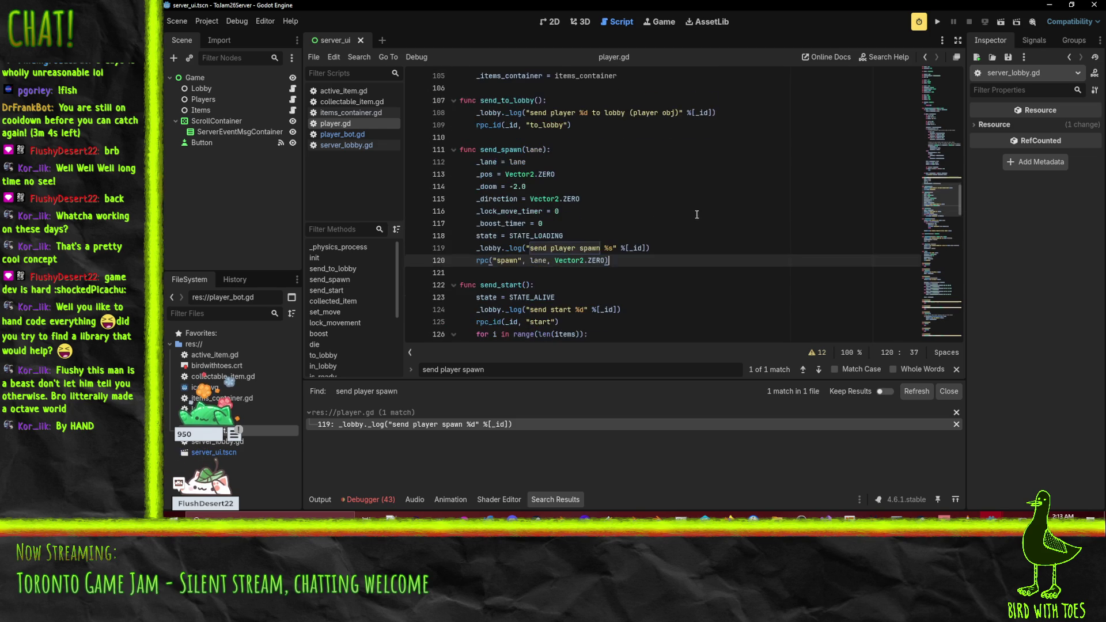
pyautogui.click(505, 164)
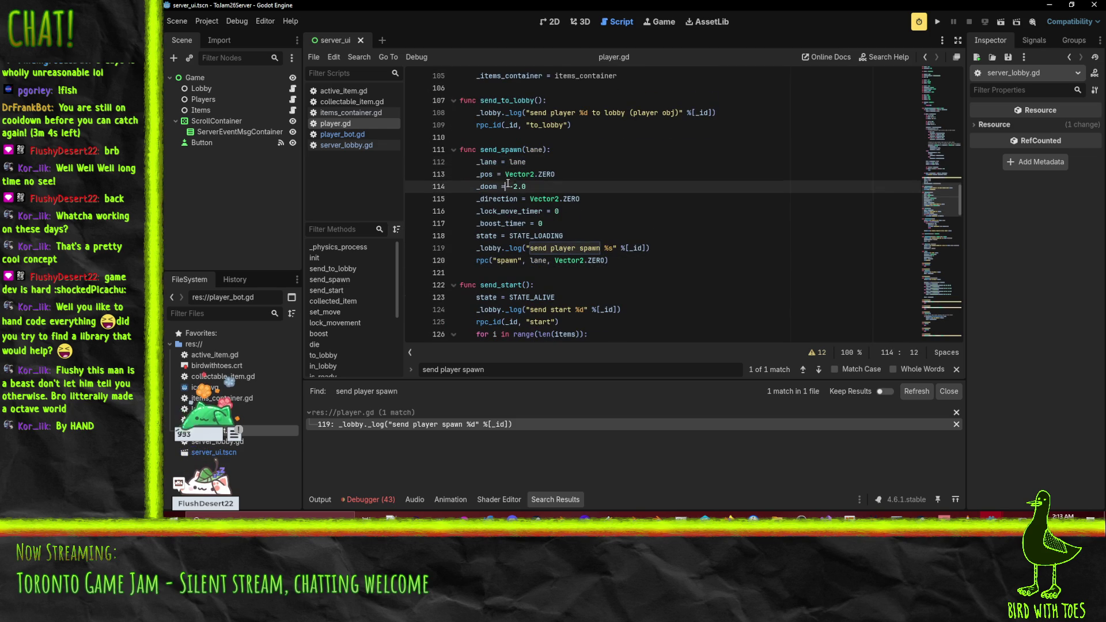
pyautogui.click(601, 261)
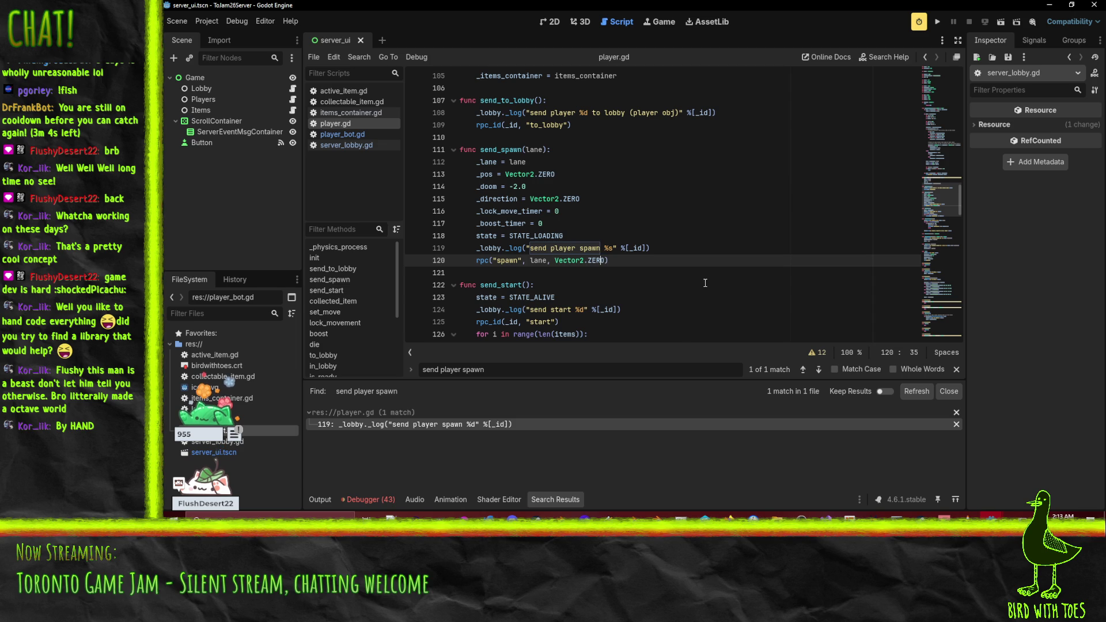
pyautogui.click(655, 268)
pyautogui.click(649, 264)
# Find the spawn(lane, position) stub in player_bot.gd, then bring the gameplay project window forward.
pyautogui.click(348, 134)
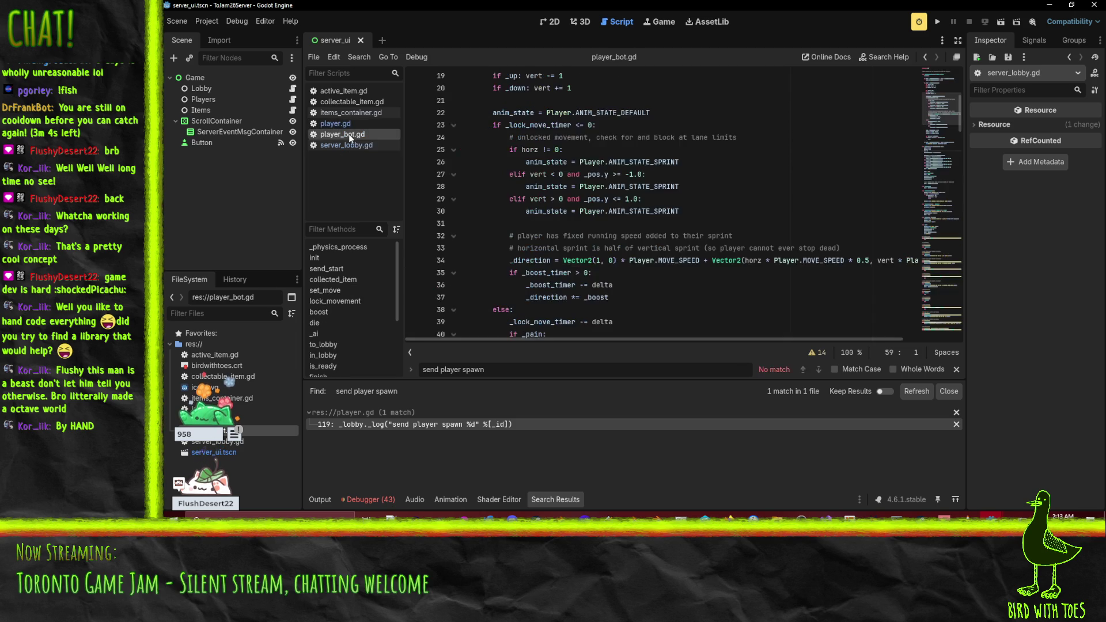
pyautogui.scroll(6, 694, 220)
pyautogui.click(717, 200)
pyautogui.hotkey('ctrl', 'f')
pyautogui.write('spawn')
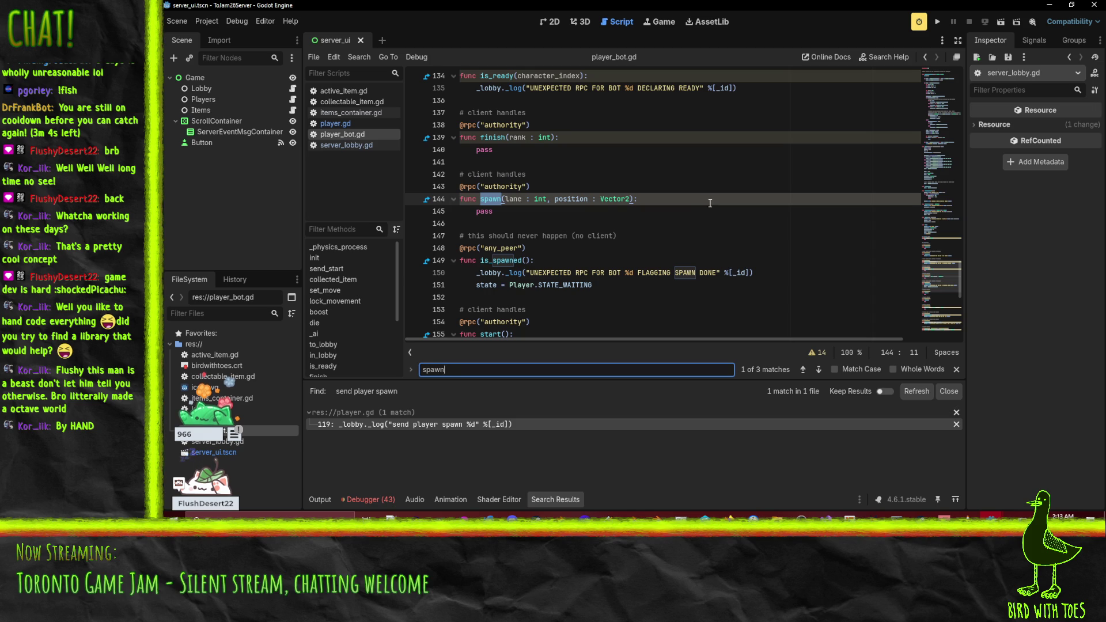
pyautogui.click(607, 206)
pyautogui.scroll(1, 607, 206)
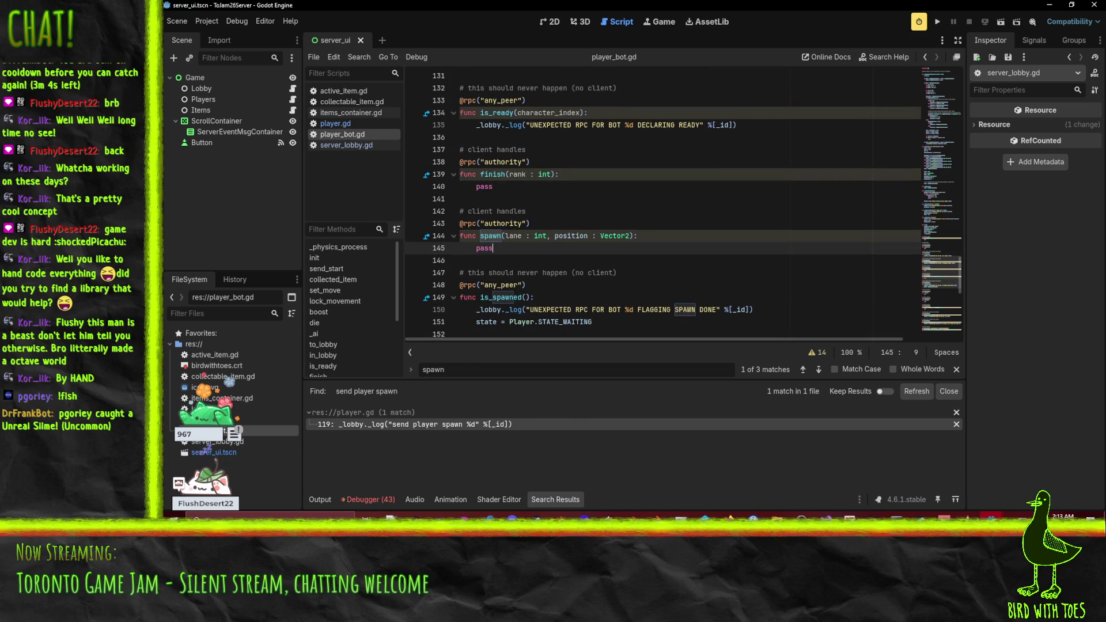
pyautogui.moveTo(990, 516)
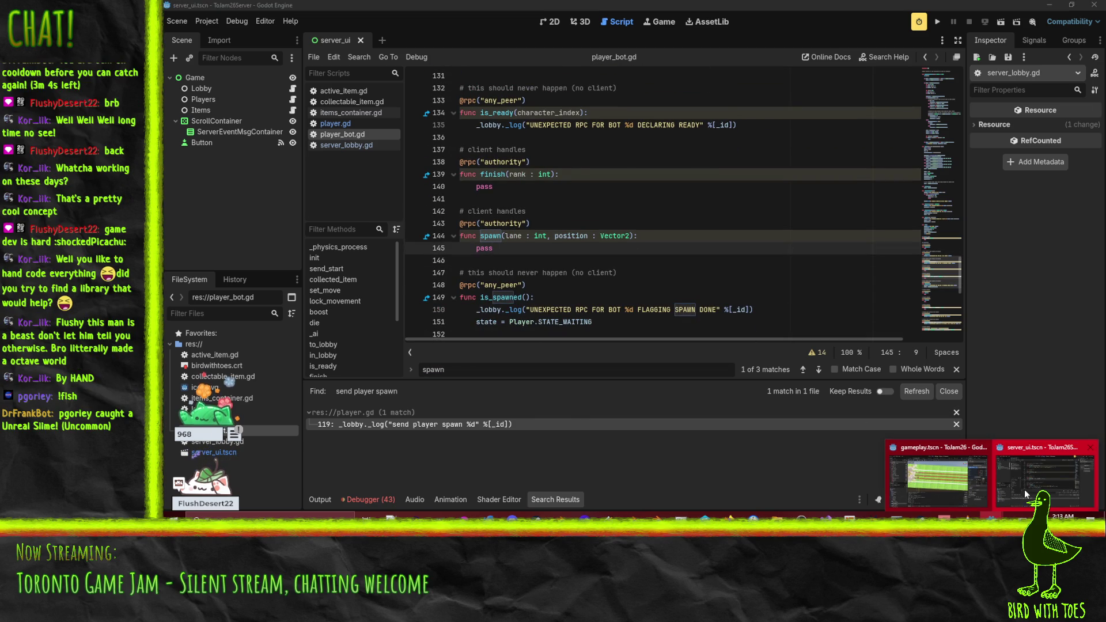
pyautogui.click(943, 486)
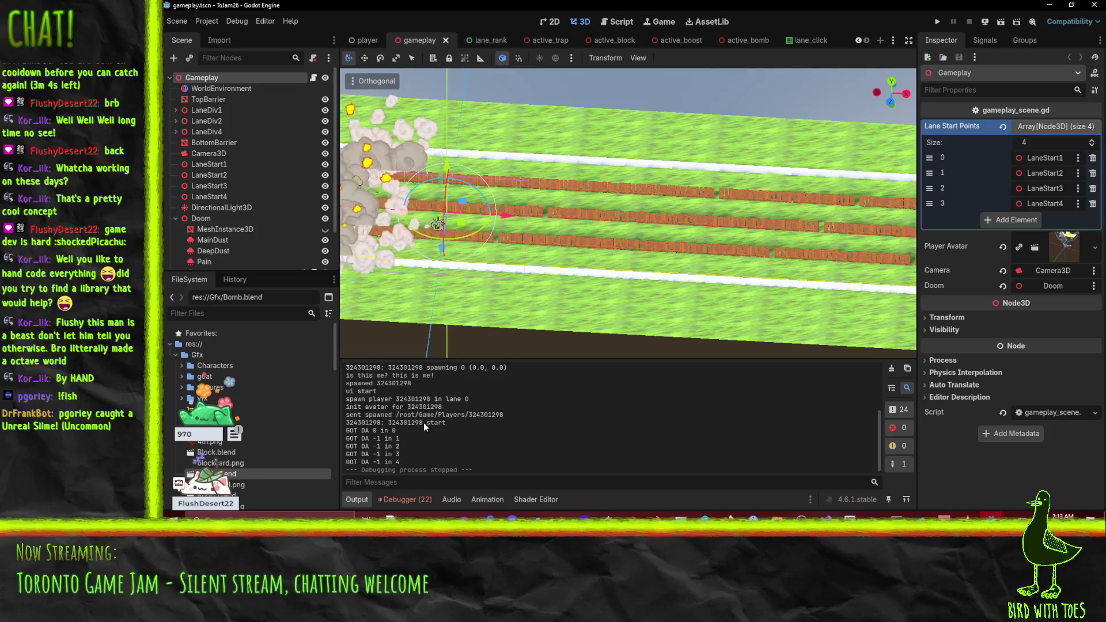
# Collapse the Gfx folder and open player_avatar.gd from the Scripts folder.
pyautogui.scroll(2, 433, 427)
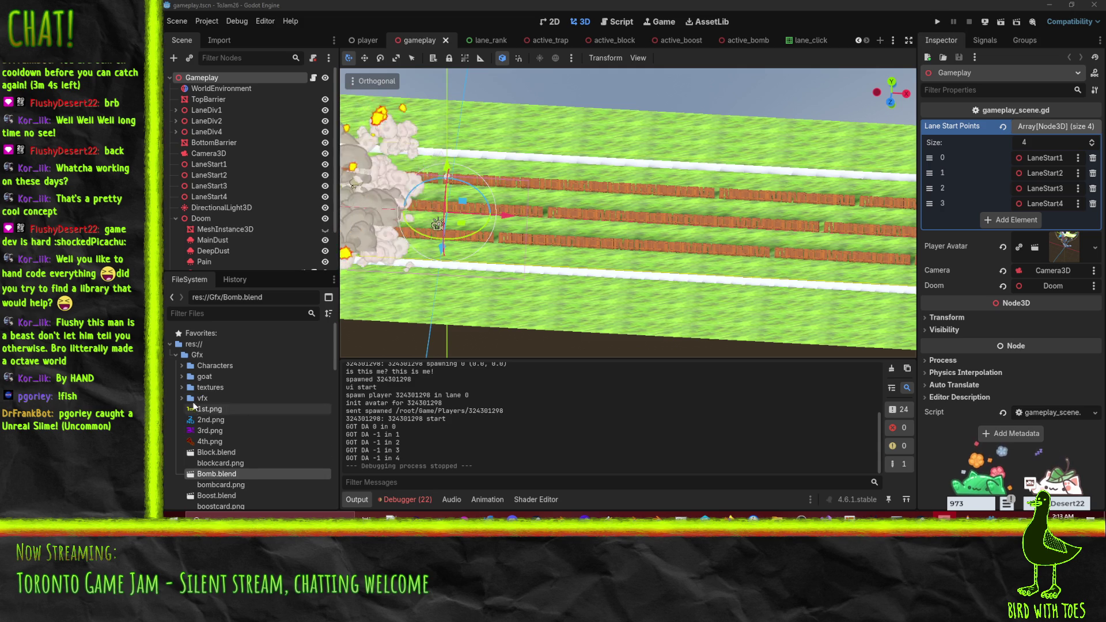
pyautogui.scroll(-1, 196, 409)
pyautogui.scroll(1, 173, 366)
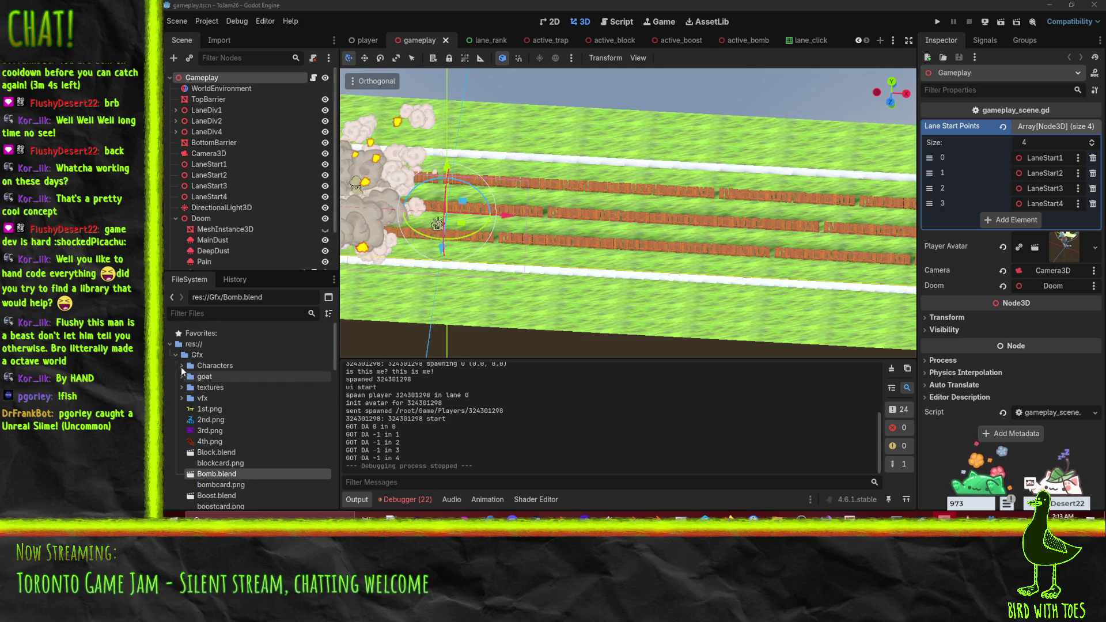
pyautogui.click(175, 355)
pyautogui.scroll(-3, 185, 434)
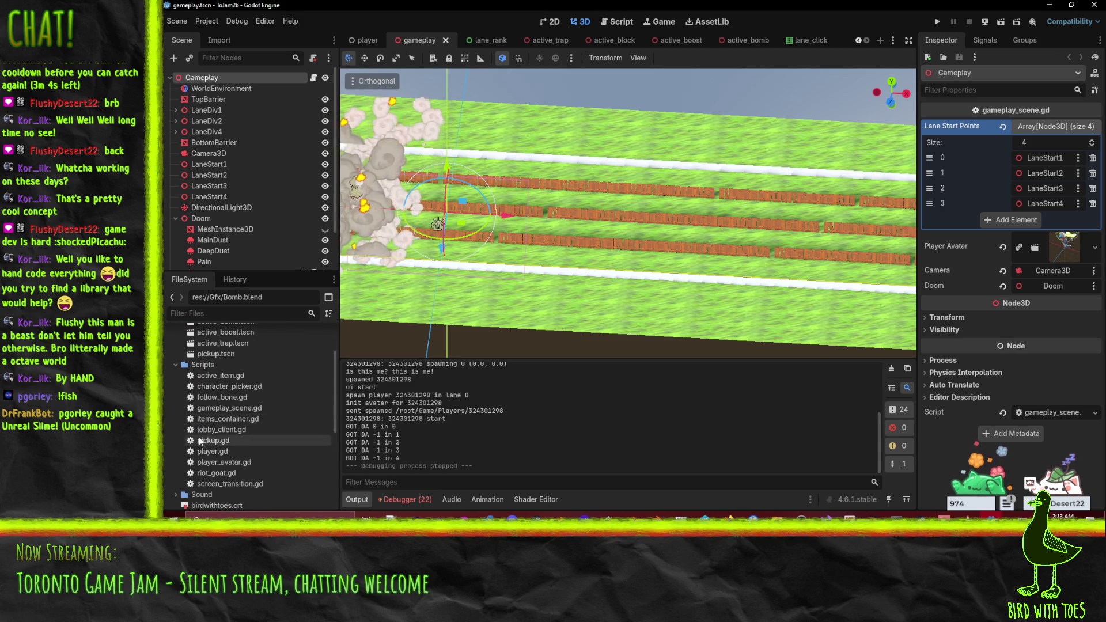
pyautogui.click(195, 441)
pyautogui.doubleClick(214, 452)
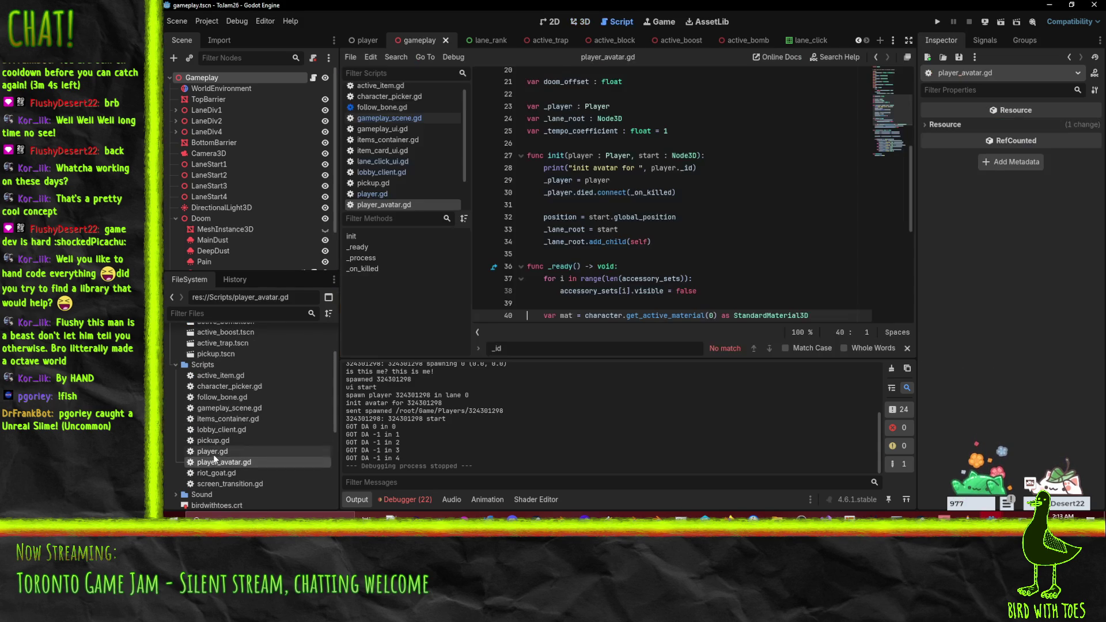
# Find spawn in player.gd, select multiplayer.get_unique_id() on line 95, and view the CPU1/CPU2 errors.
pyautogui.scroll(1, 685, 264)
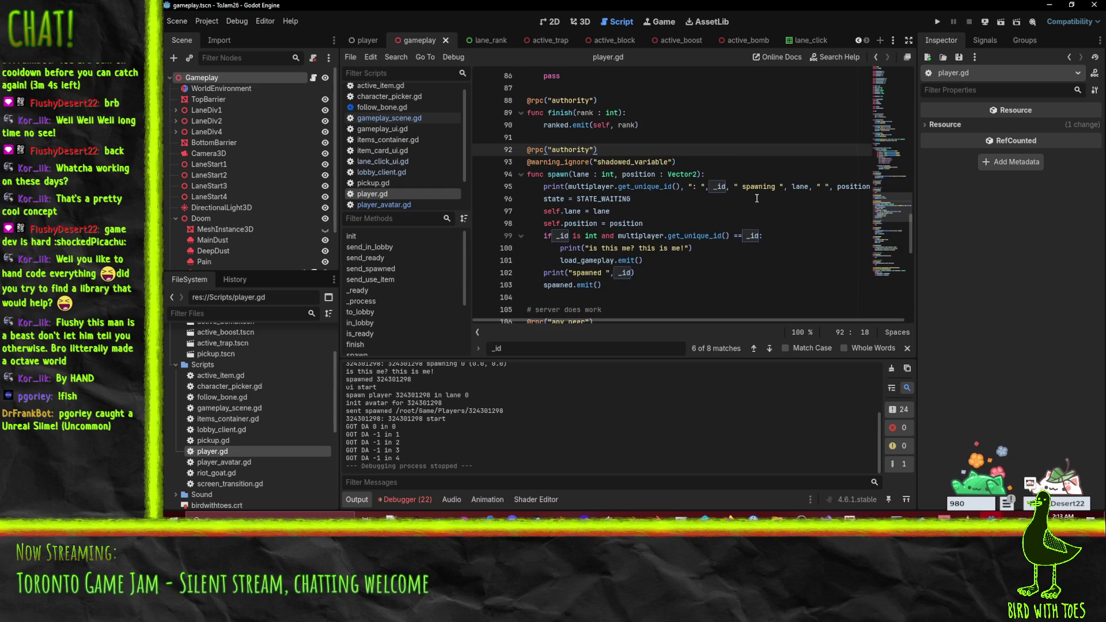
pyautogui.hotkey('ctrl', 'f')
pyautogui.write('spawn')
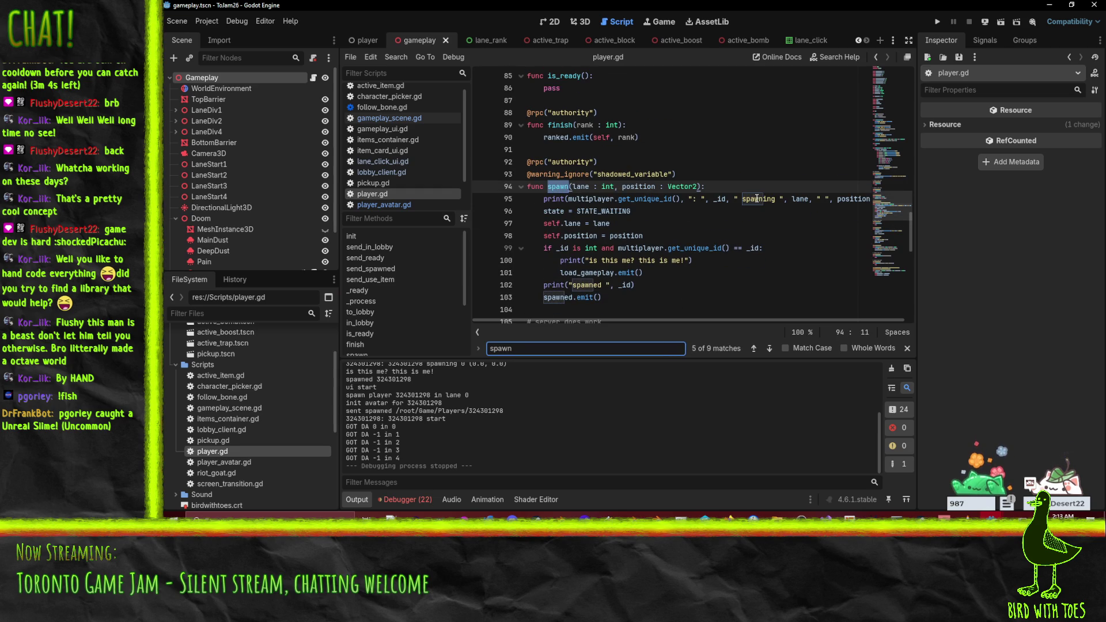
pyautogui.click(732, 188)
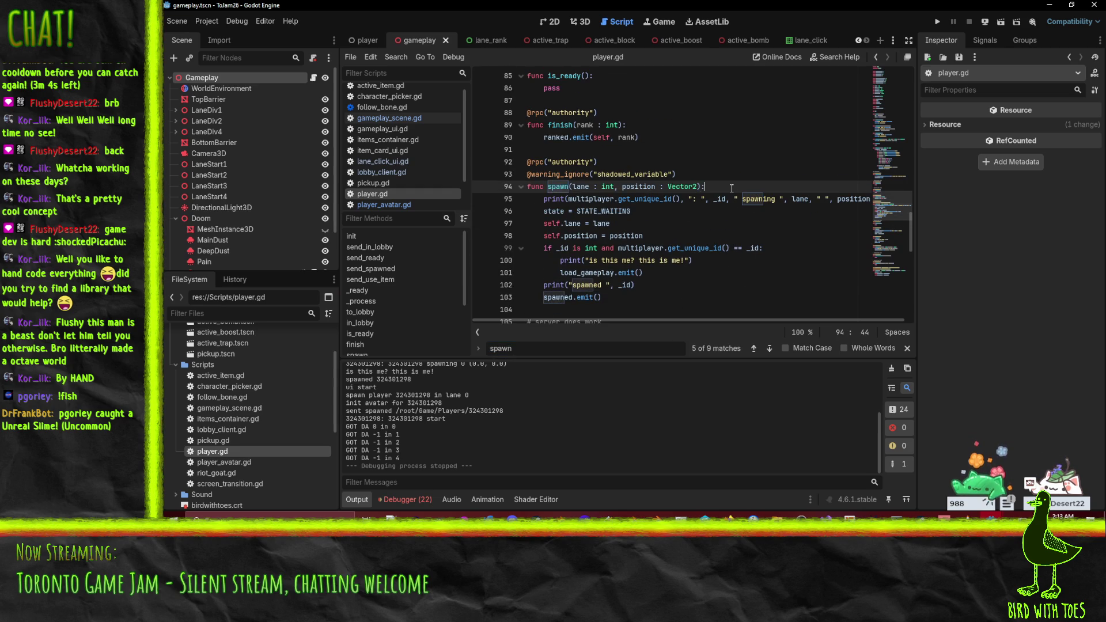
pyautogui.press('Down')
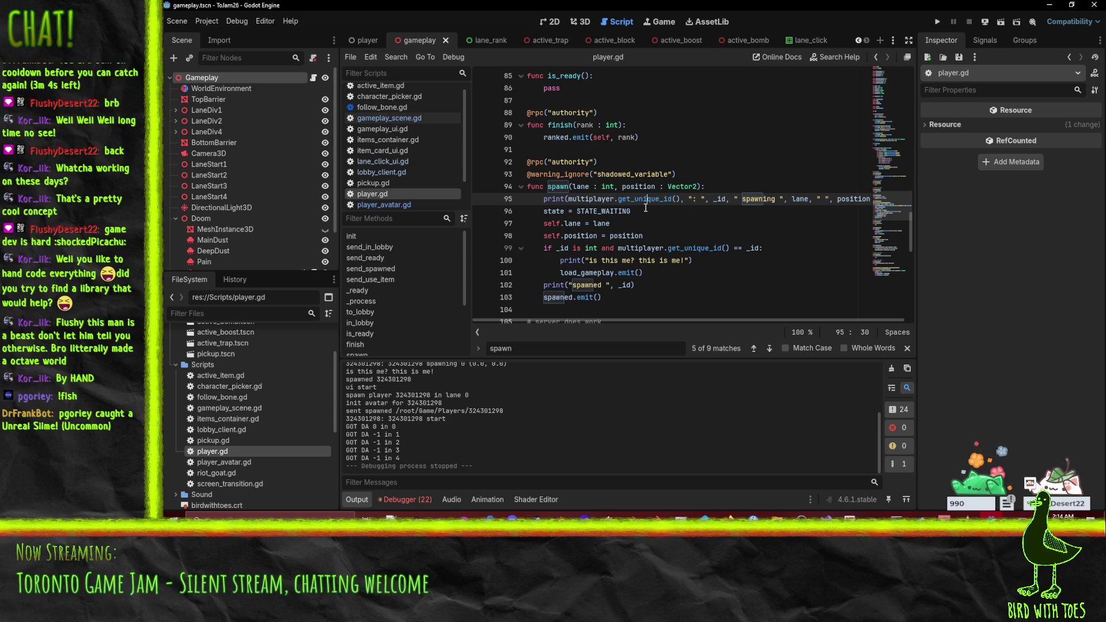
pyautogui.moveTo(568, 199); pyautogui.dragTo(680, 204)
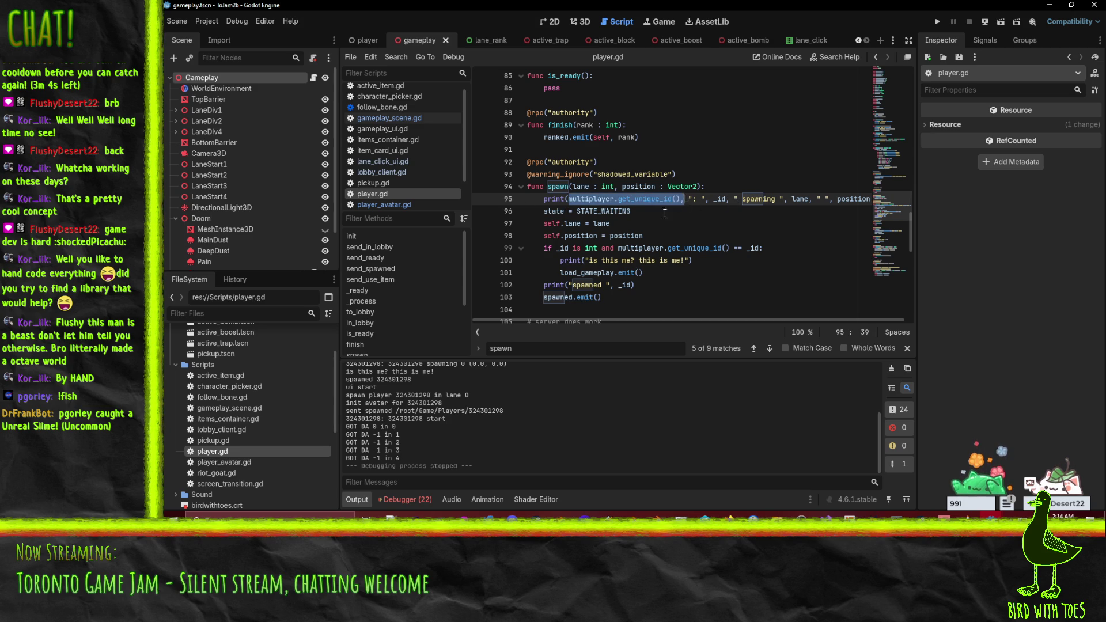
pyautogui.click(415, 500)
pyautogui.scroll(-2, 555, 439)
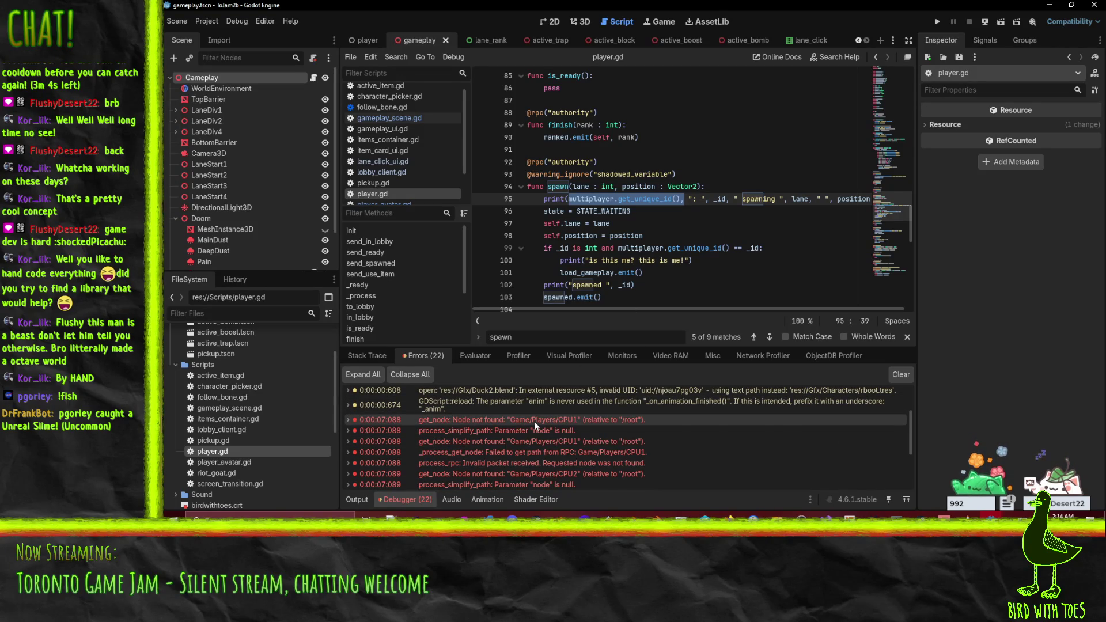
# Inspect player.gd's spawn code around get_unique_id() on line 95 and lines 98–102.
pyautogui.moveTo(534, 424)
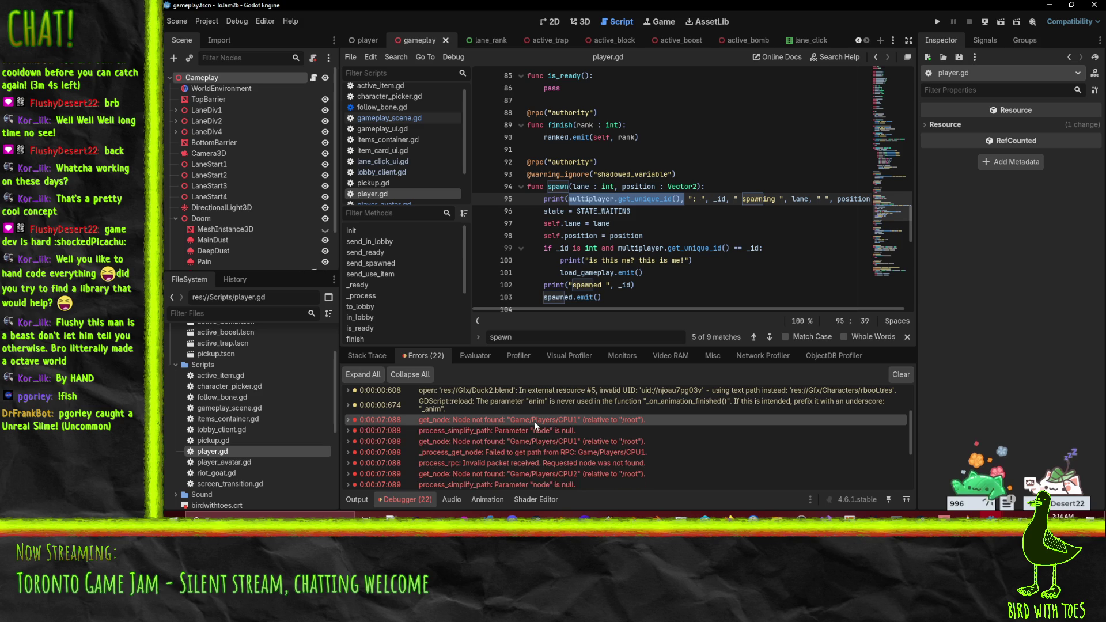
pyautogui.moveTo(670, 419)
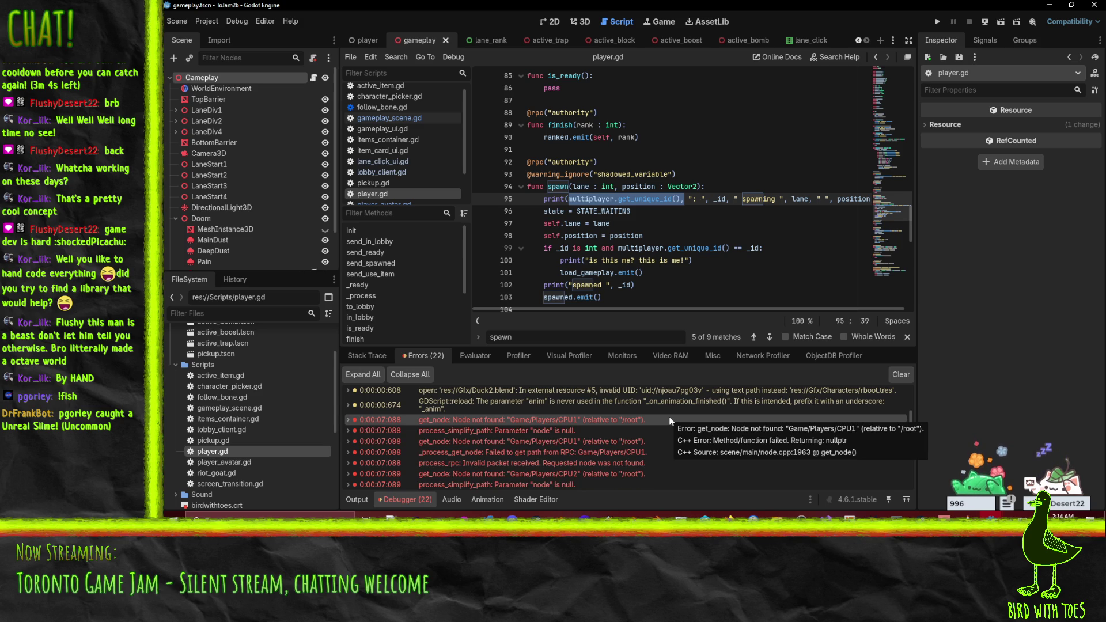
pyautogui.click(657, 223)
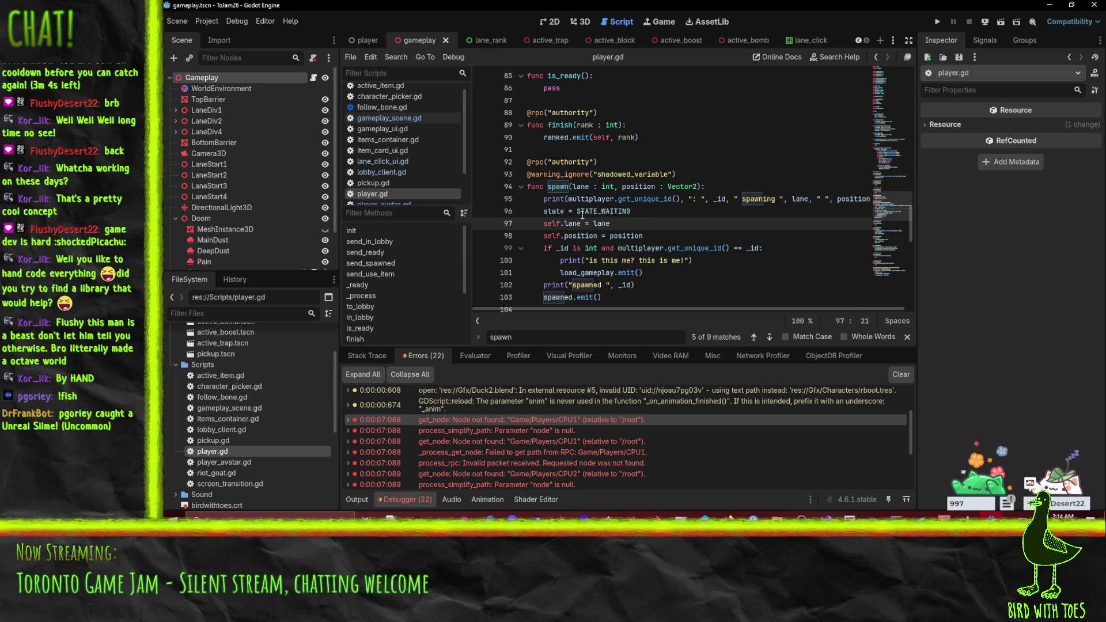
pyautogui.moveTo(567, 199); pyautogui.dragTo(682, 198)
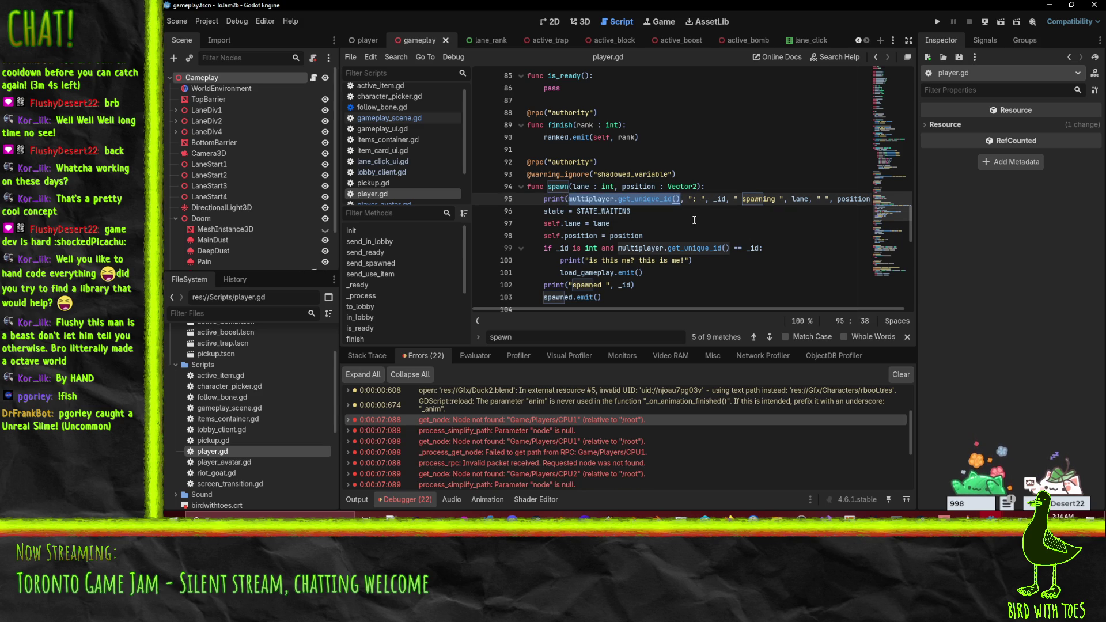
pyautogui.click(572, 202)
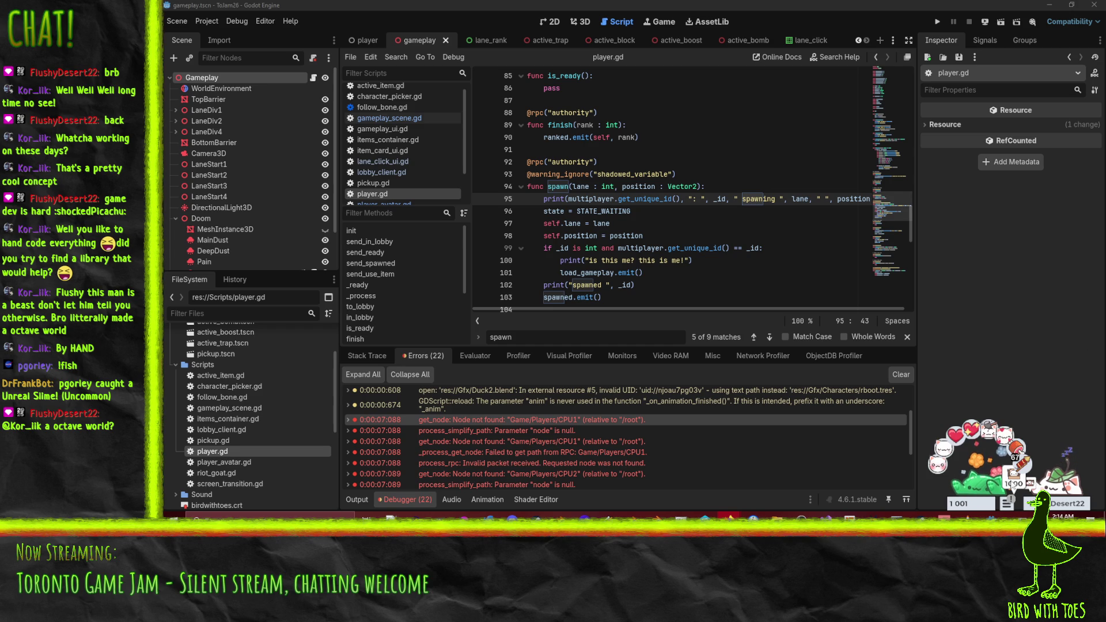
pyautogui.click(729, 241)
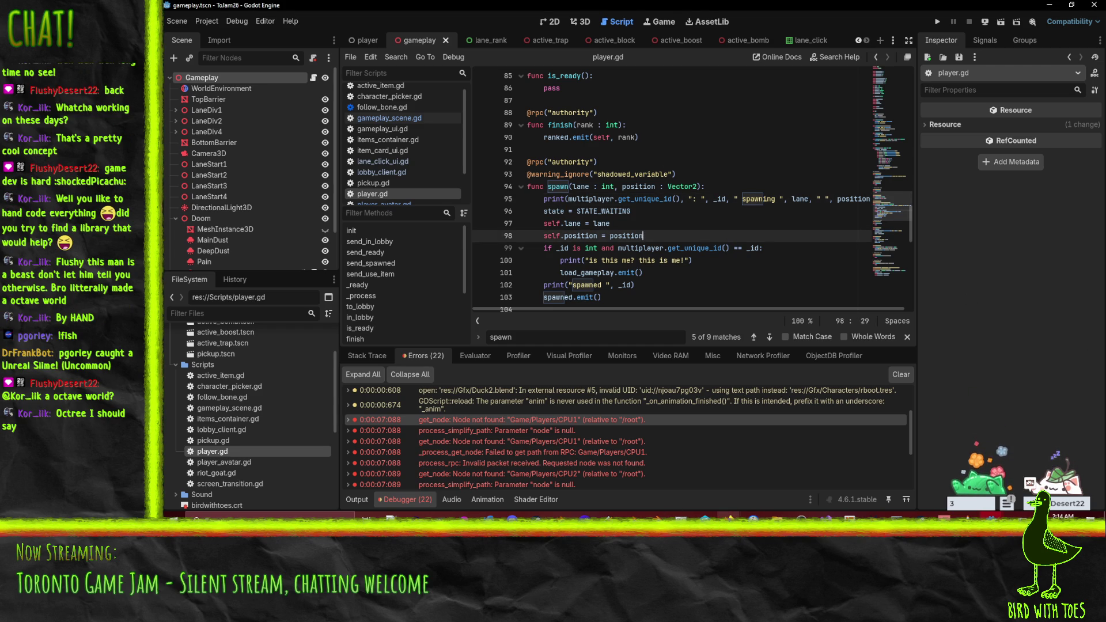
pyautogui.click(704, 274)
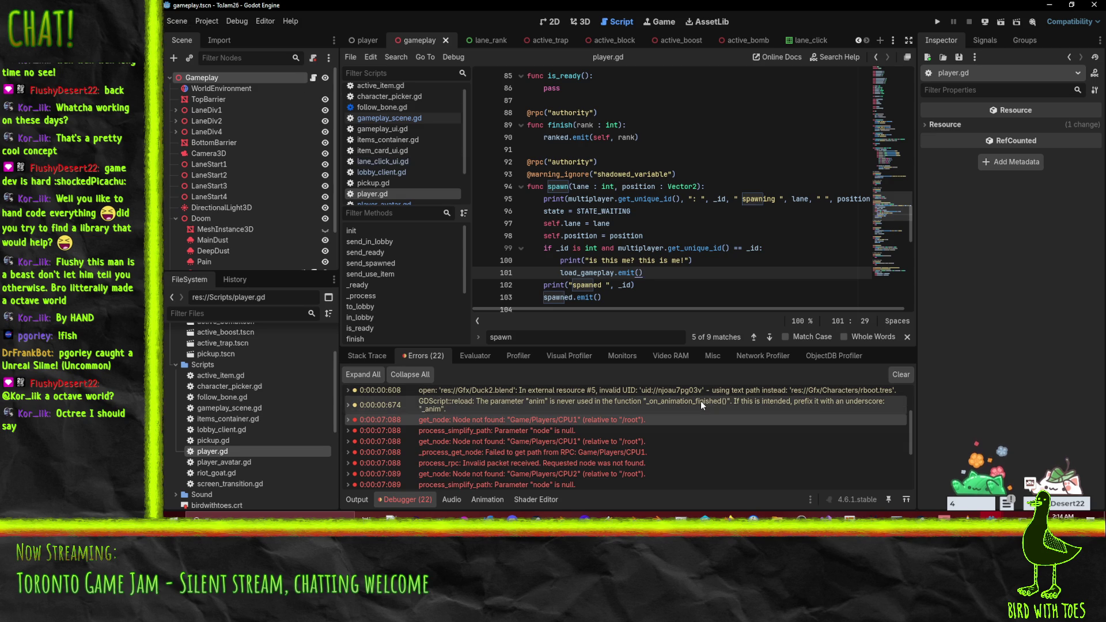
pyautogui.click(744, 283)
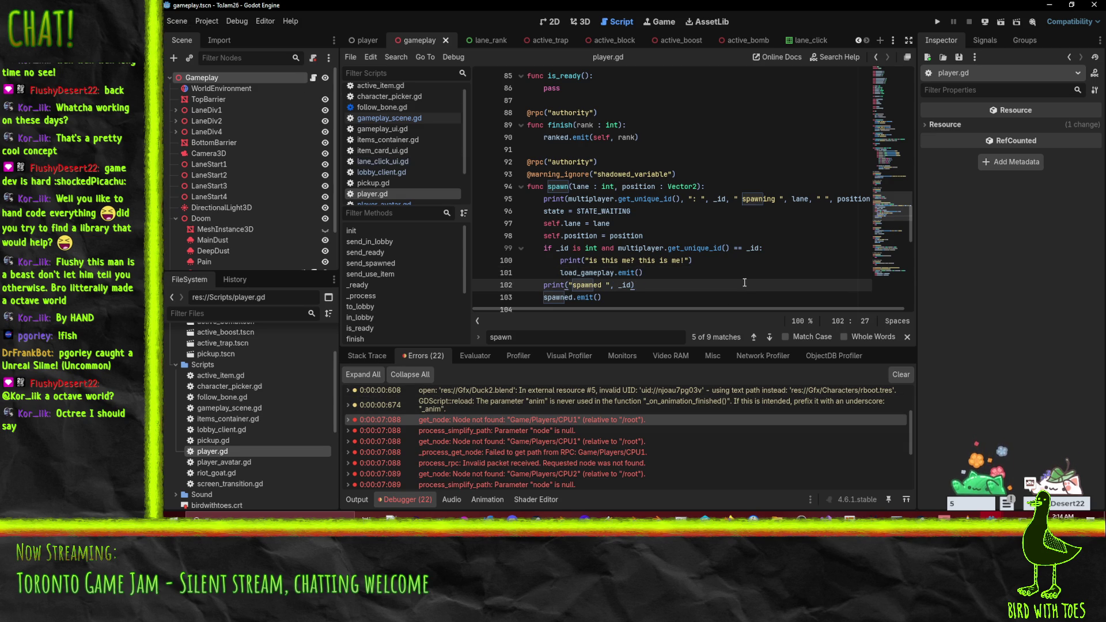
# Launch Paint from Windows search.
pyautogui.press('super')
pyautogui.write('paint')
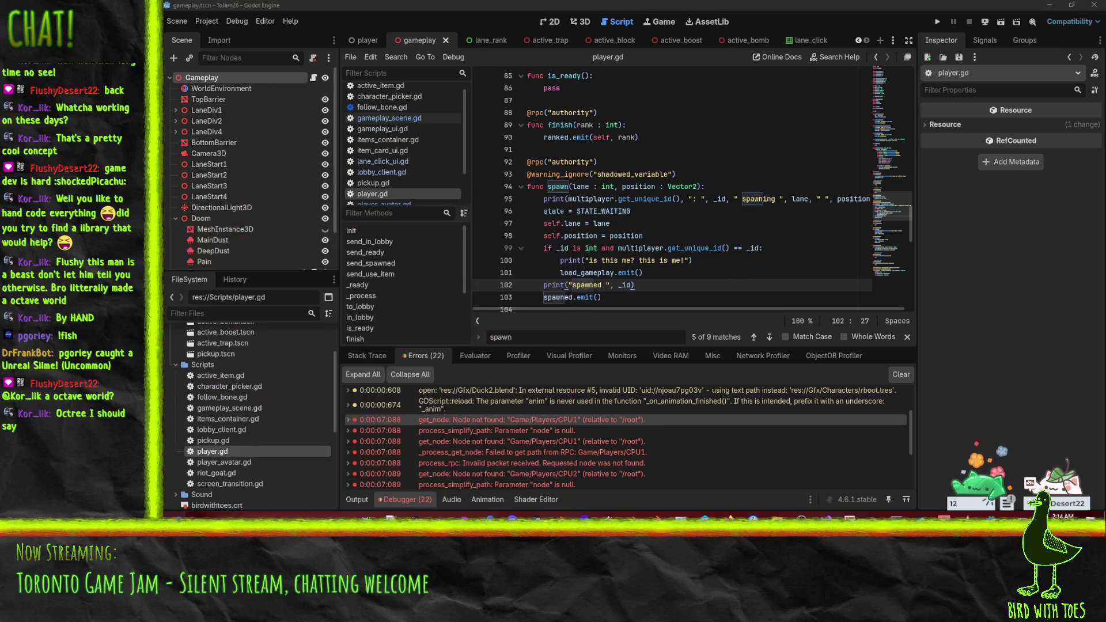
pyautogui.press('Return')
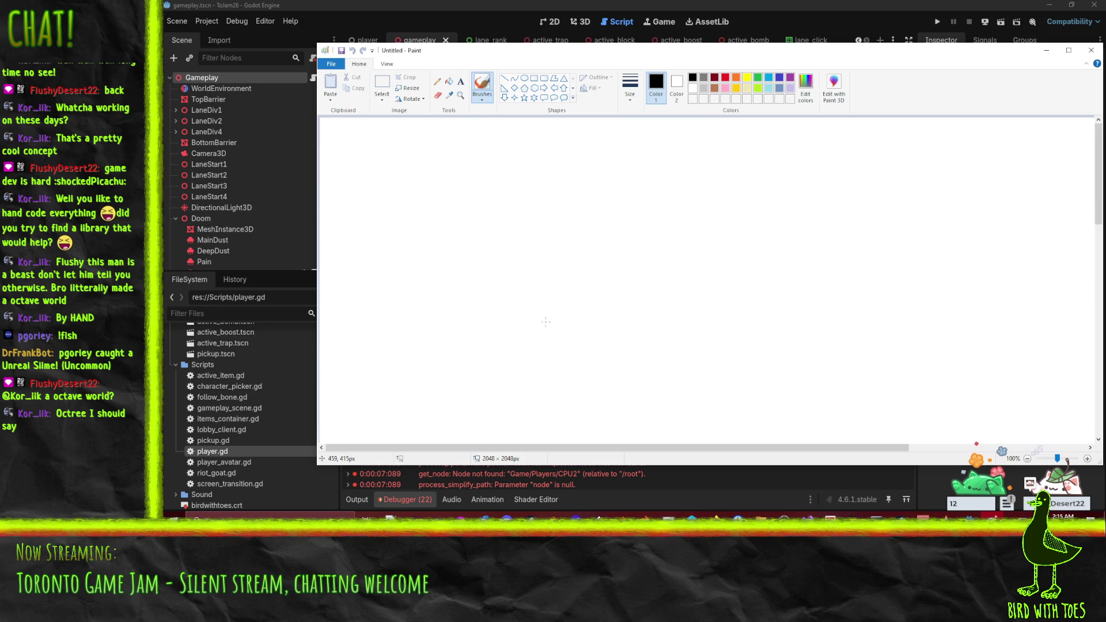
# Draw a rectangle split into quadrants, subdividing the top-left quadrant around a small circle.
pyautogui.moveTo(515, 187)
pyautogui.mouseDown()
pyautogui.moveTo(524, 408)
pyautogui.moveTo(769, 412)
pyautogui.moveTo(787, 305)
pyautogui.moveTo(782, 189)
pyautogui.moveTo(520, 187)
pyautogui.mouseUp()
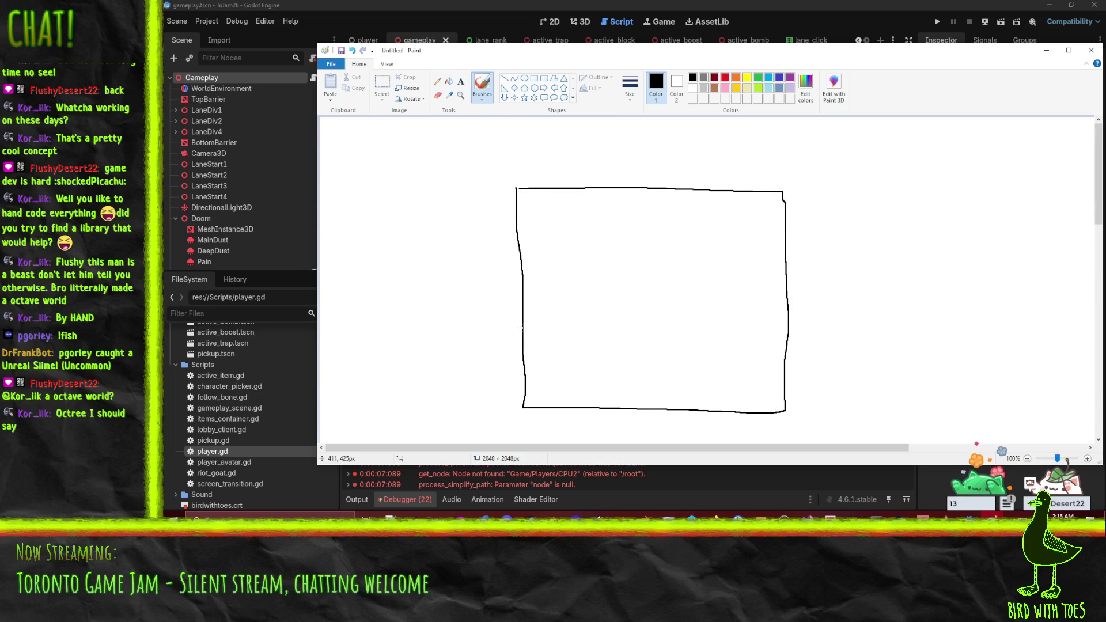
pyautogui.moveTo(522, 297); pyautogui.dragTo(791, 302)
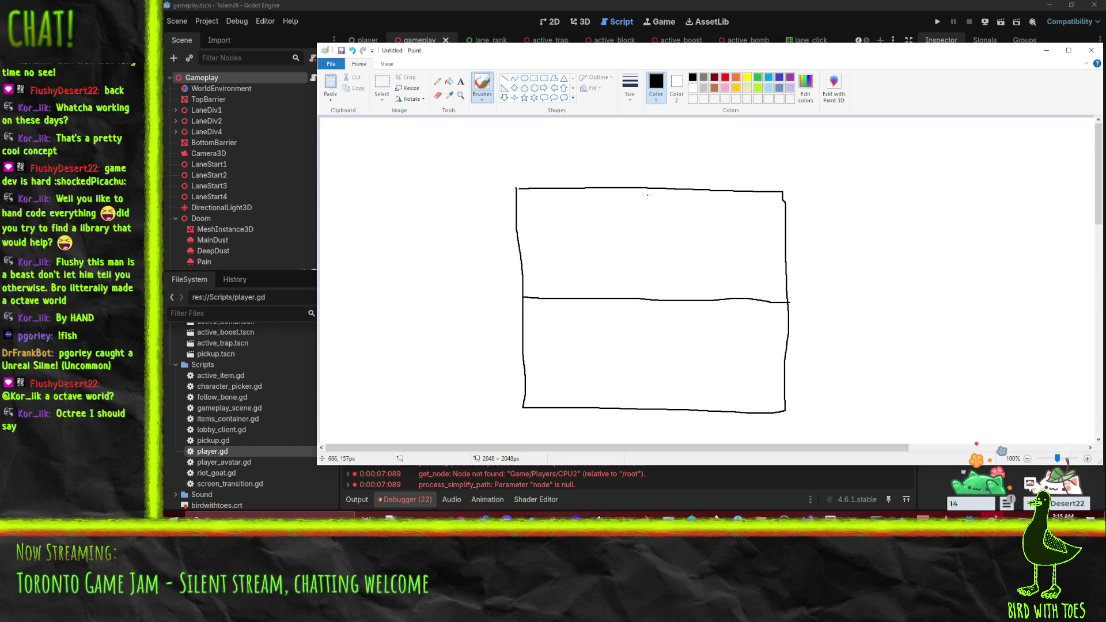
pyautogui.moveTo(644, 188); pyautogui.dragTo(648, 409)
pyautogui.moveTo(546, 228)
pyautogui.mouseDown()
pyautogui.moveTo(562, 216)
pyautogui.moveTo(546, 232)
pyautogui.mouseUp()
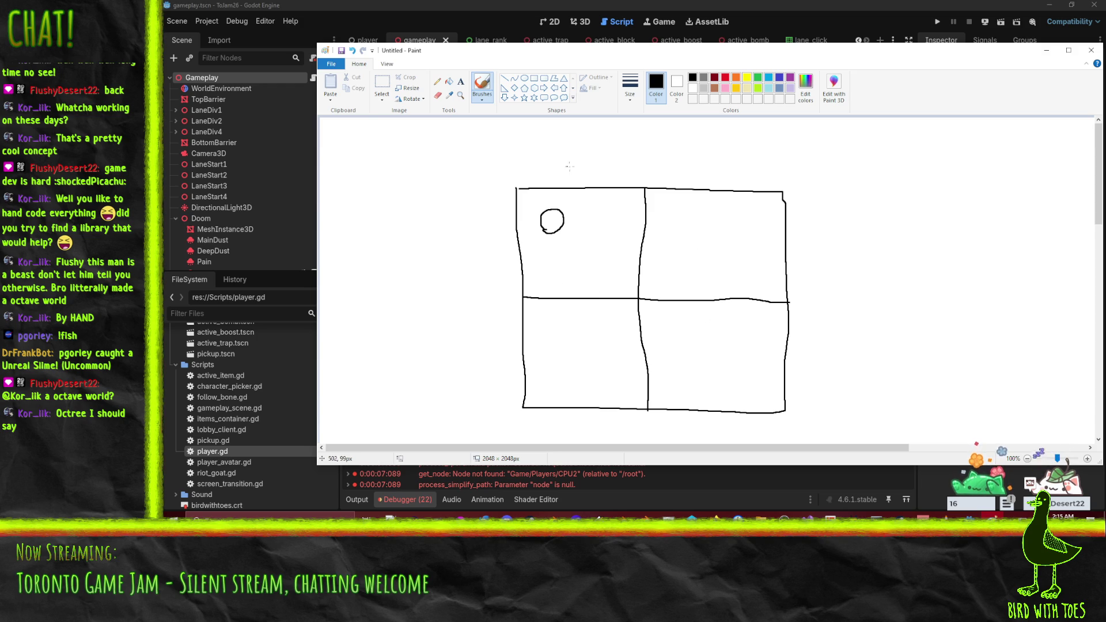
pyautogui.moveTo(586, 188); pyautogui.dragTo(582, 300)
pyautogui.moveTo(516, 246); pyautogui.dragTo(640, 254)
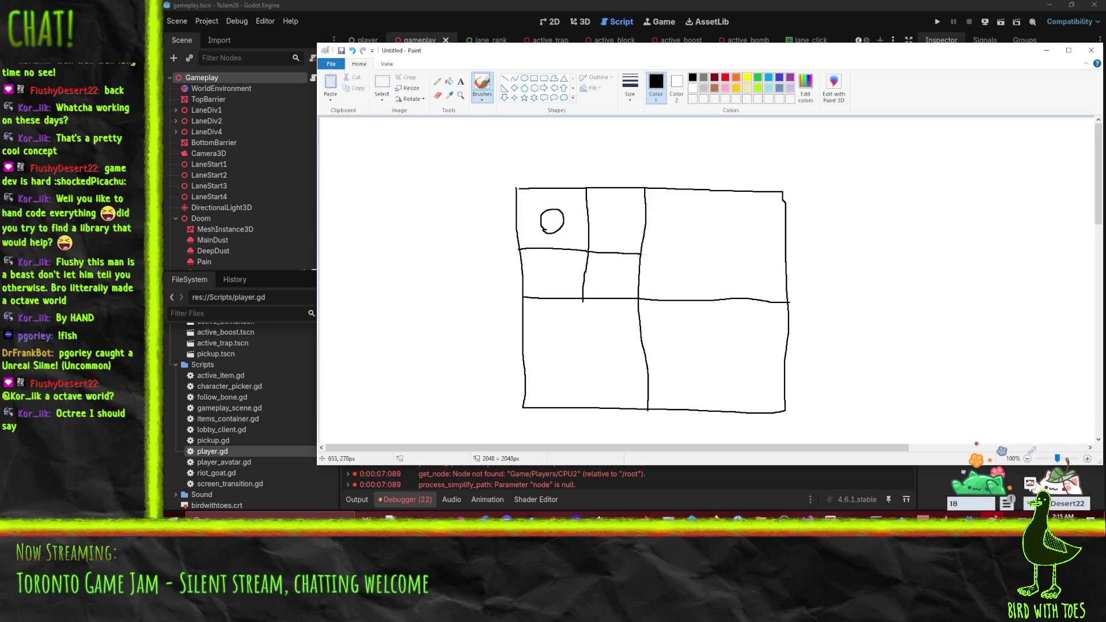
pyautogui.moveTo(553, 188)
pyautogui.mouseDown()
pyautogui.moveTo(553, 242)
pyautogui.moveTo(561, 219)
pyautogui.moveTo(588, 222)
pyautogui.moveTo(567, 226)
pyautogui.moveTo(583, 207)
pyautogui.moveTo(570, 249)
pyautogui.moveTo(596, 236)
pyautogui.moveTo(537, 241)
pyautogui.moveTo(558, 232)
pyautogui.mouseUp()
pyautogui.moveTo(535, 191)
pyautogui.mouseDown()
pyautogui.moveTo(536, 219)
pyautogui.moveTo(546, 205)
pyautogui.mouseUp()
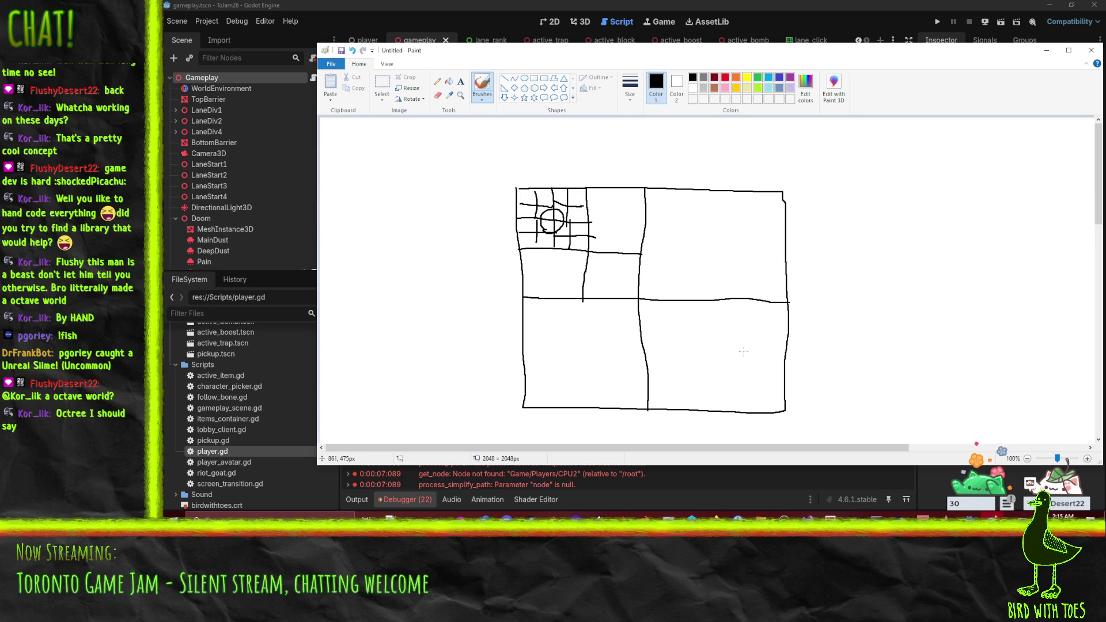
# Add circles and marks in the other cells, then close Paint without saving.
pyautogui.moveTo(709, 238); pyautogui.dragTo(723, 259)
pyautogui.moveTo(700, 326); pyautogui.dragTo(708, 350)
pyautogui.moveTo(586, 336)
pyautogui.mouseDown()
pyautogui.moveTo(593, 360)
pyautogui.moveTo(587, 336)
pyautogui.mouseUp()
pyautogui.moveTo(539, 281); pyautogui.dragTo(606, 284)
pyautogui.moveTo(622, 221); pyautogui.dragTo(623, 237)
pyautogui.moveTo(545, 207); pyautogui.dragTo(547, 219)
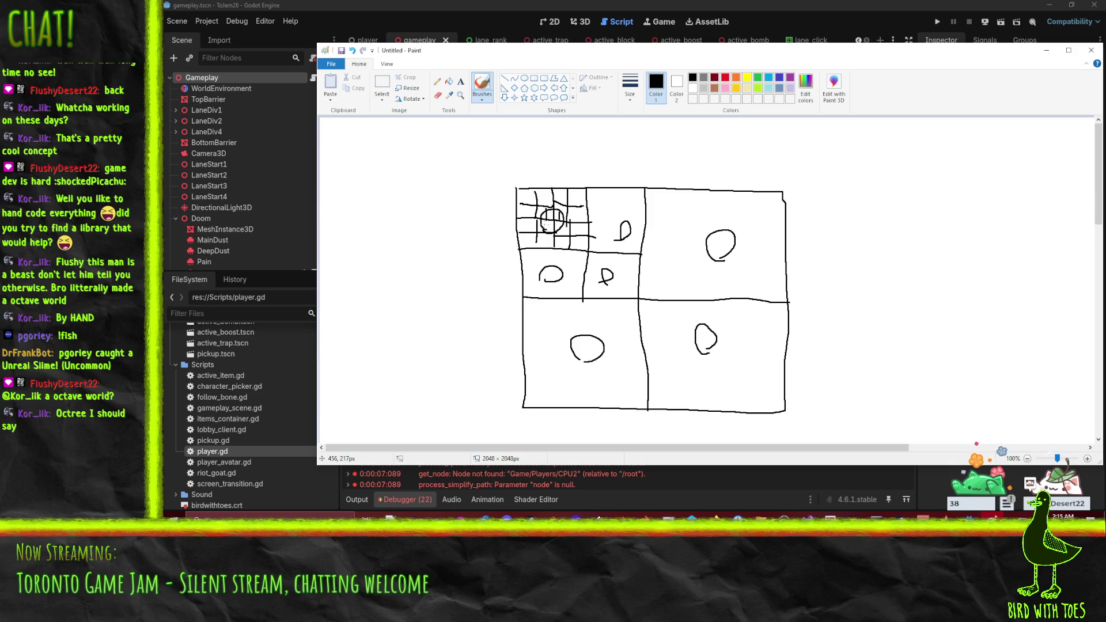
pyautogui.moveTo(563, 231); pyautogui.dragTo(566, 242)
pyautogui.click(1091, 50)
pyautogui.click(727, 261)
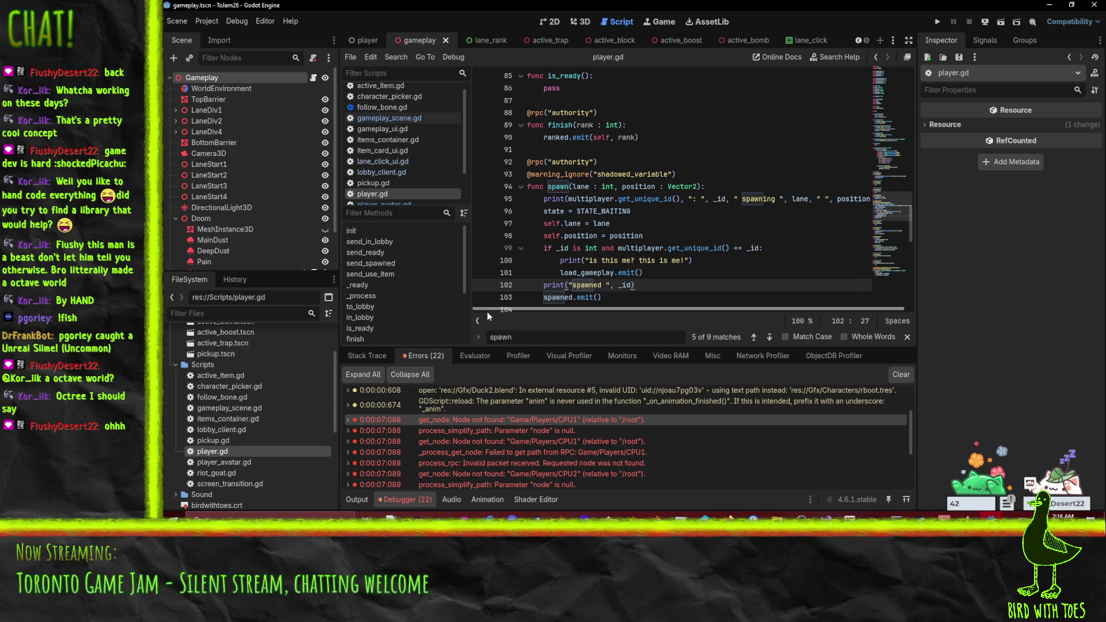
# Open lobby_client.gd at add_bot's add_child(bot) line and clear the debugger's Errors list.
pyautogui.scroll(-3, 564, 427)
pyautogui.scroll(-2, 656, 462)
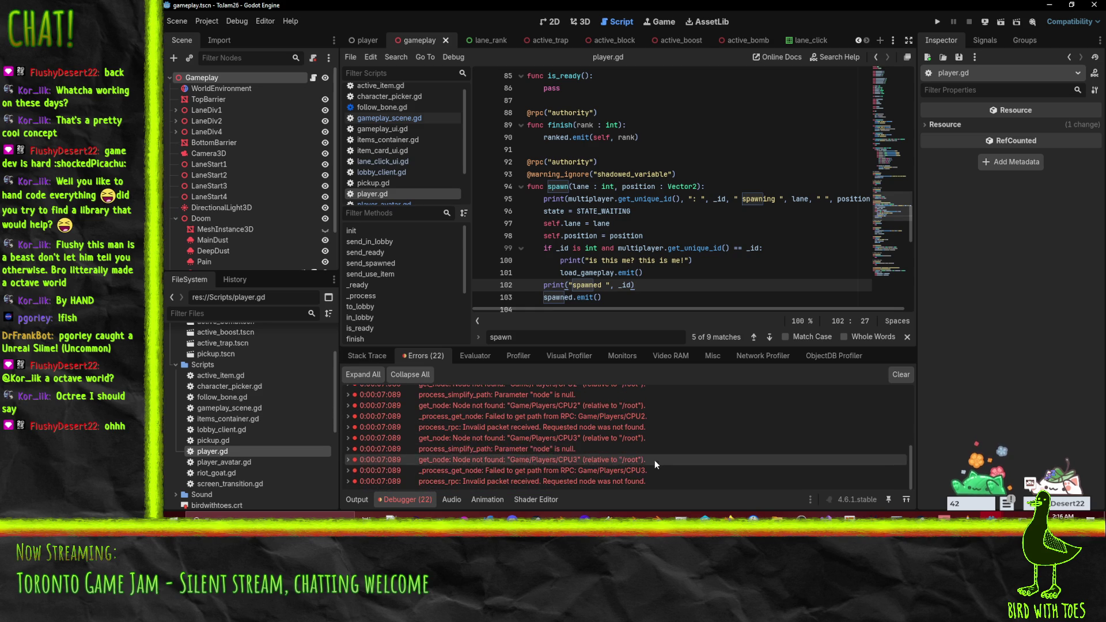
pyautogui.scroll(3, 621, 481)
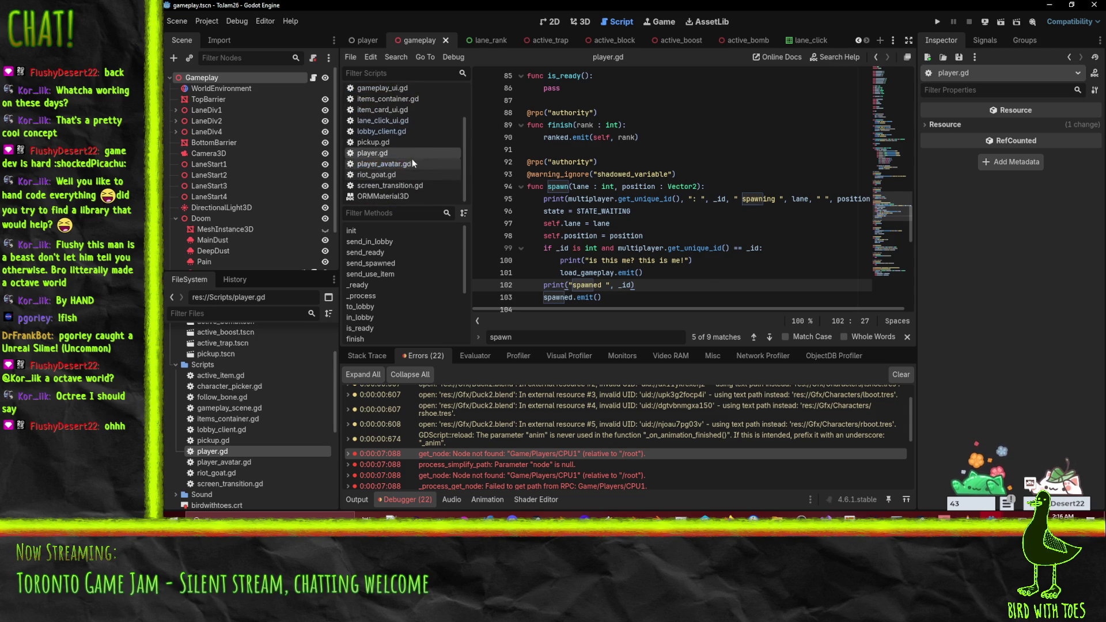
pyautogui.scroll(3, 421, 168)
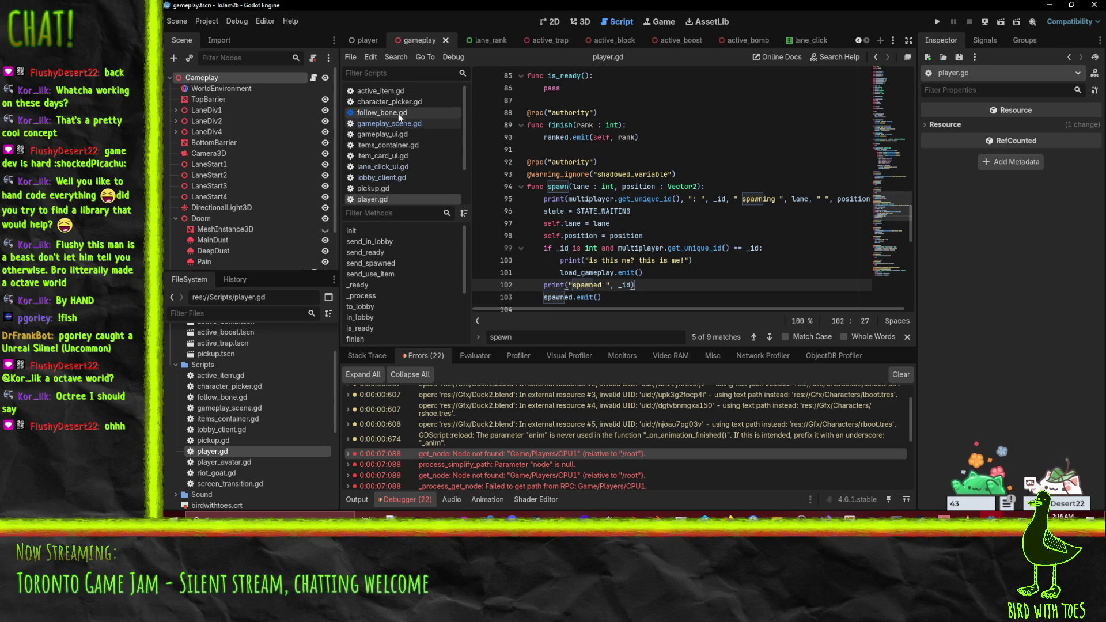
pyautogui.click(388, 177)
pyautogui.scroll(-3, 648, 264)
pyautogui.click(718, 248)
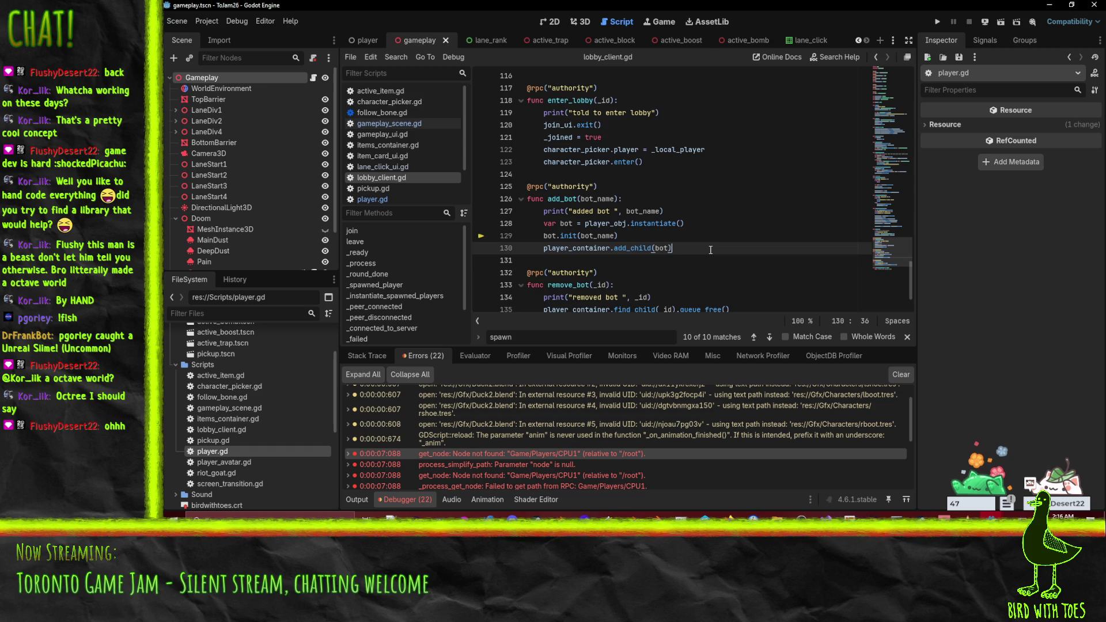
pyautogui.scroll(-1, 710, 249)
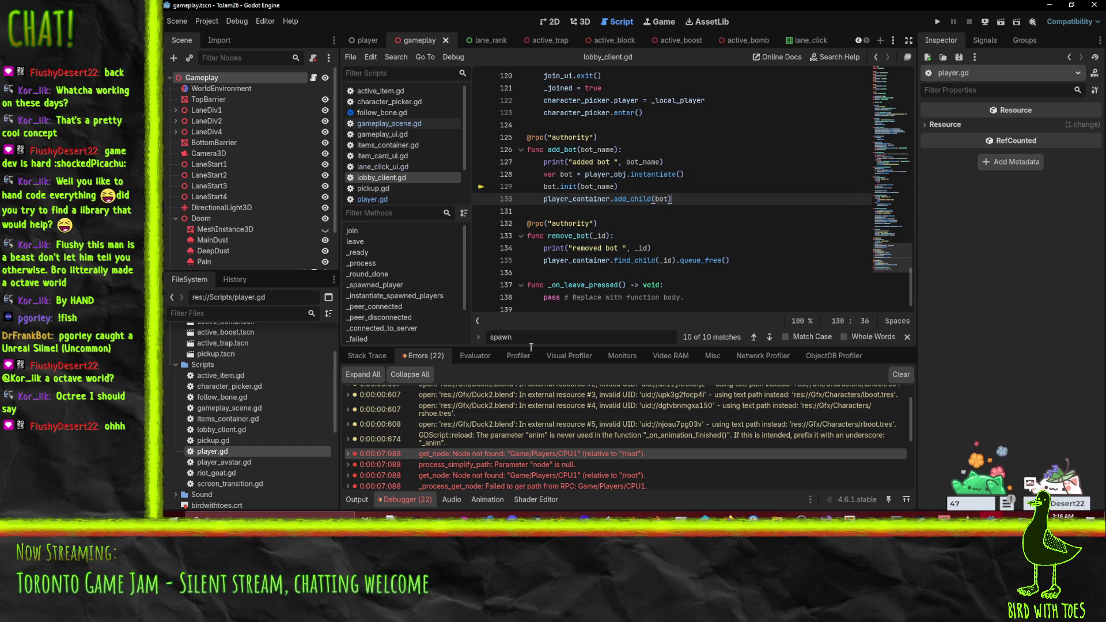
pyautogui.click(899, 375)
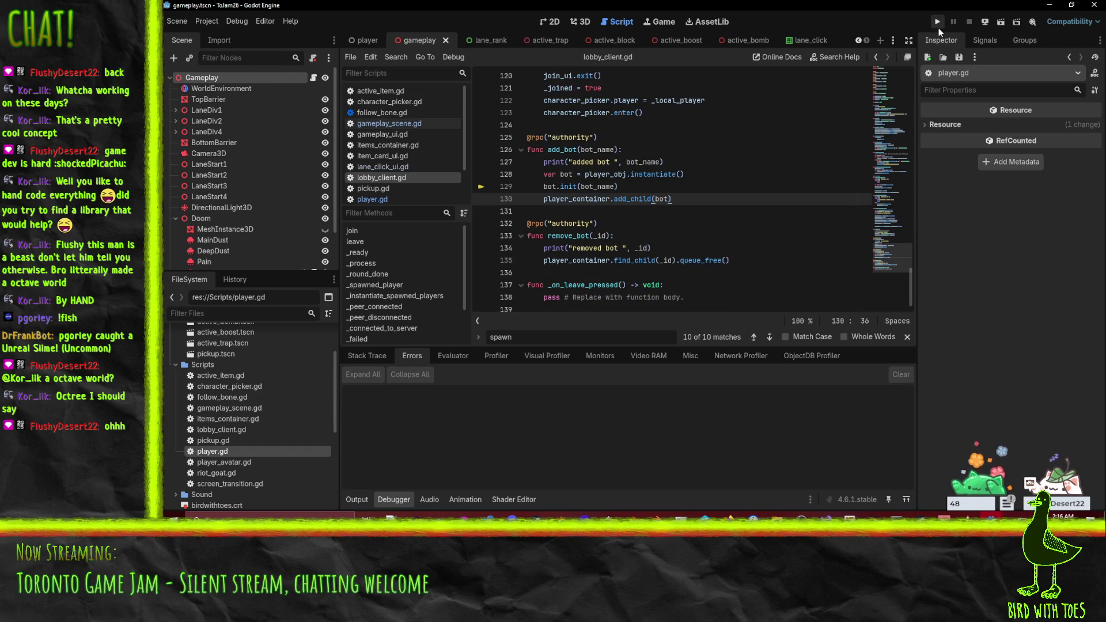
# Run the client game and the server project, and start the server listening.
pyautogui.click(937, 23)
pyautogui.moveTo(1053, 475)
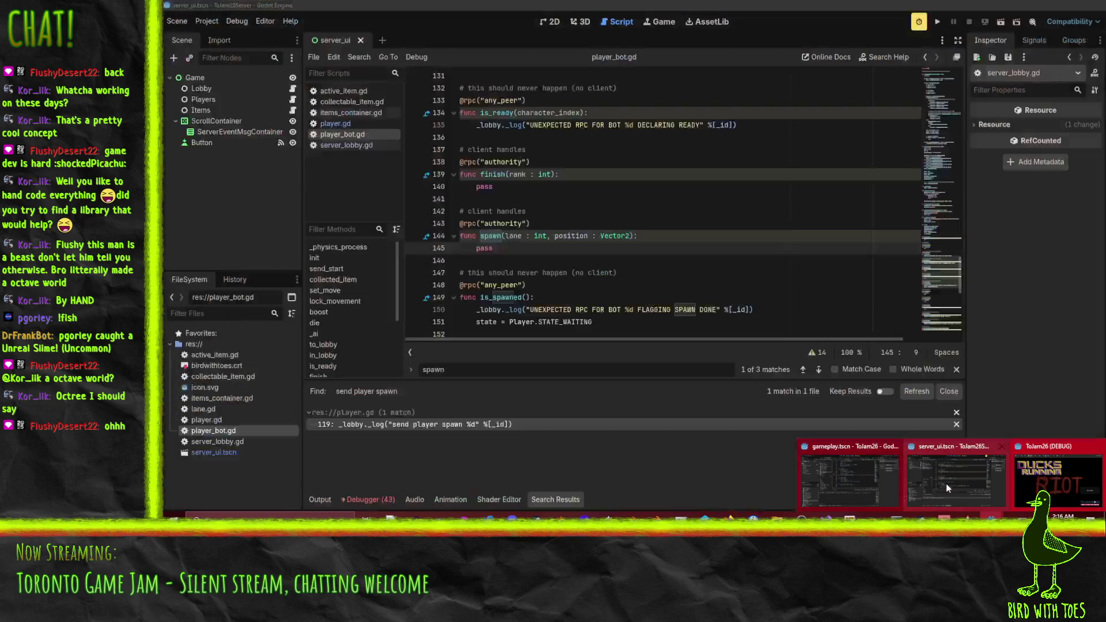
pyautogui.click(946, 483)
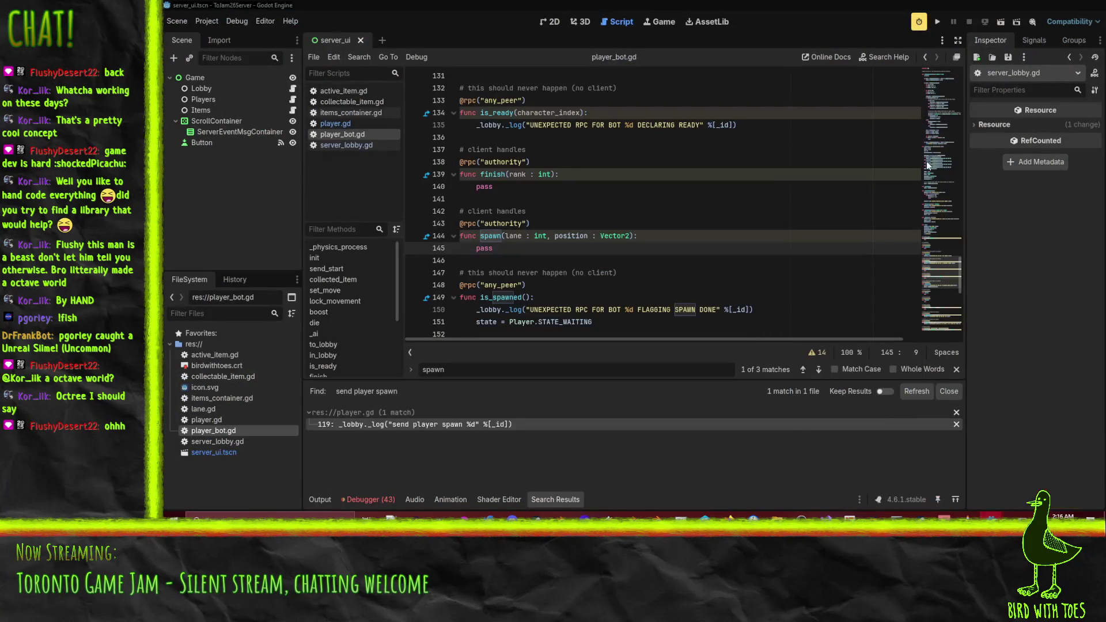
pyautogui.press('F5')
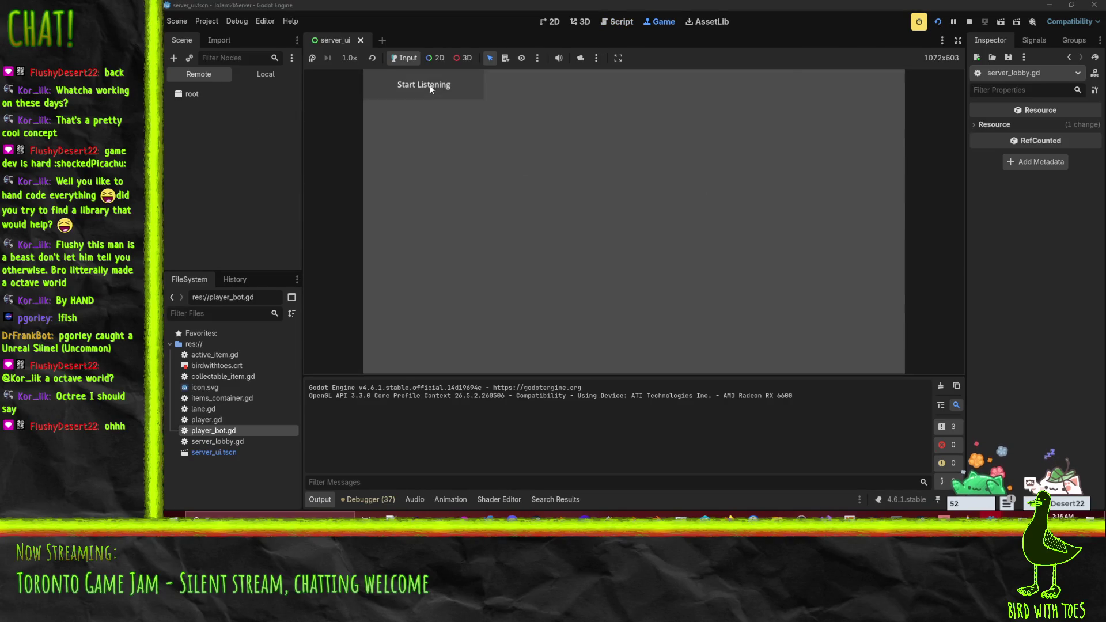
pyautogui.click(430, 87)
# Join from the client and inspect the connected player under the server's Players node.
pyautogui.moveTo(944, 517)
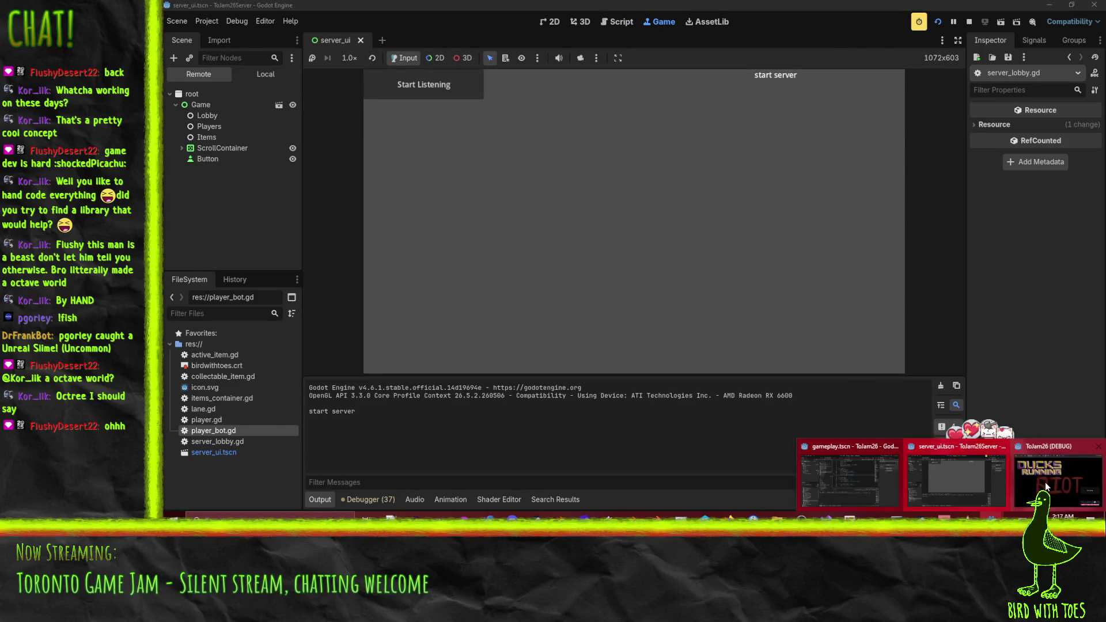
pyautogui.click(1002, 472)
pyautogui.click(839, 314)
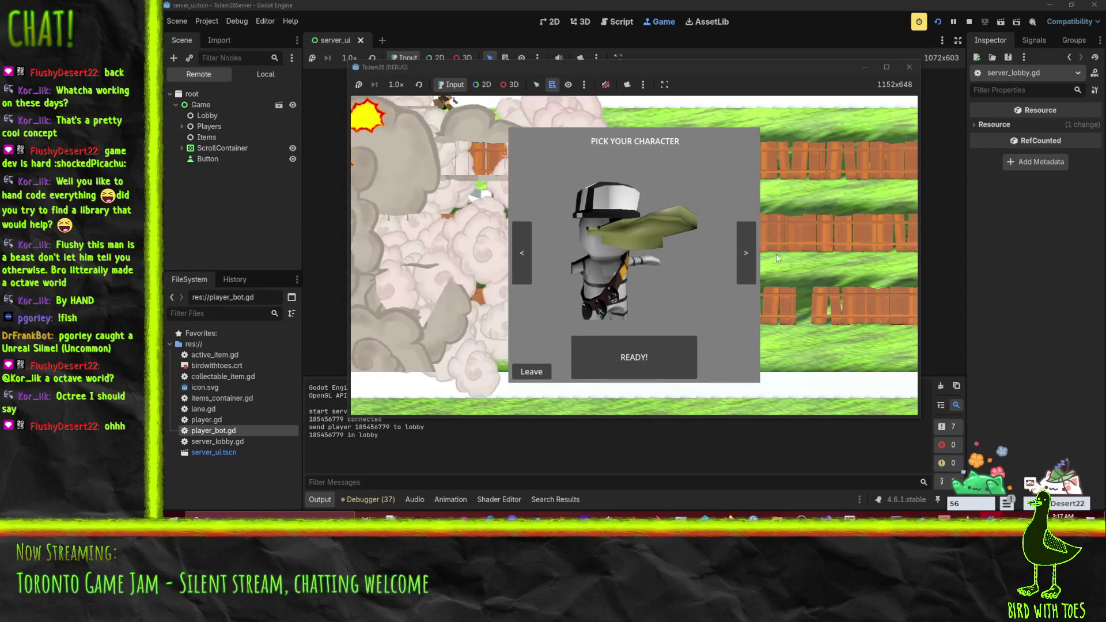
pyautogui.click(181, 126)
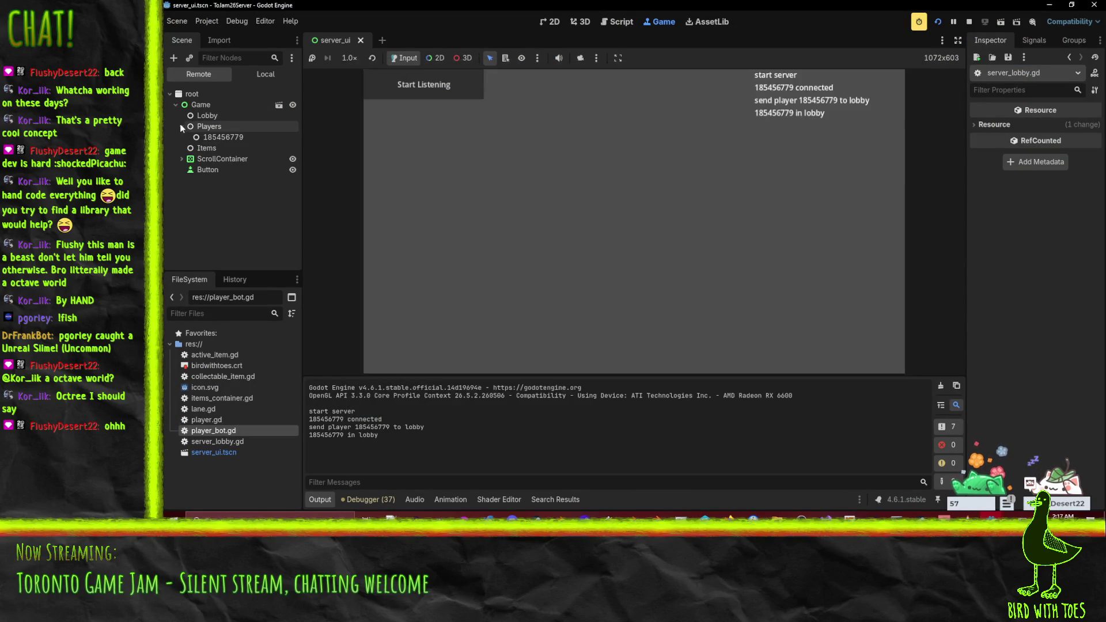
pyautogui.click(209, 139)
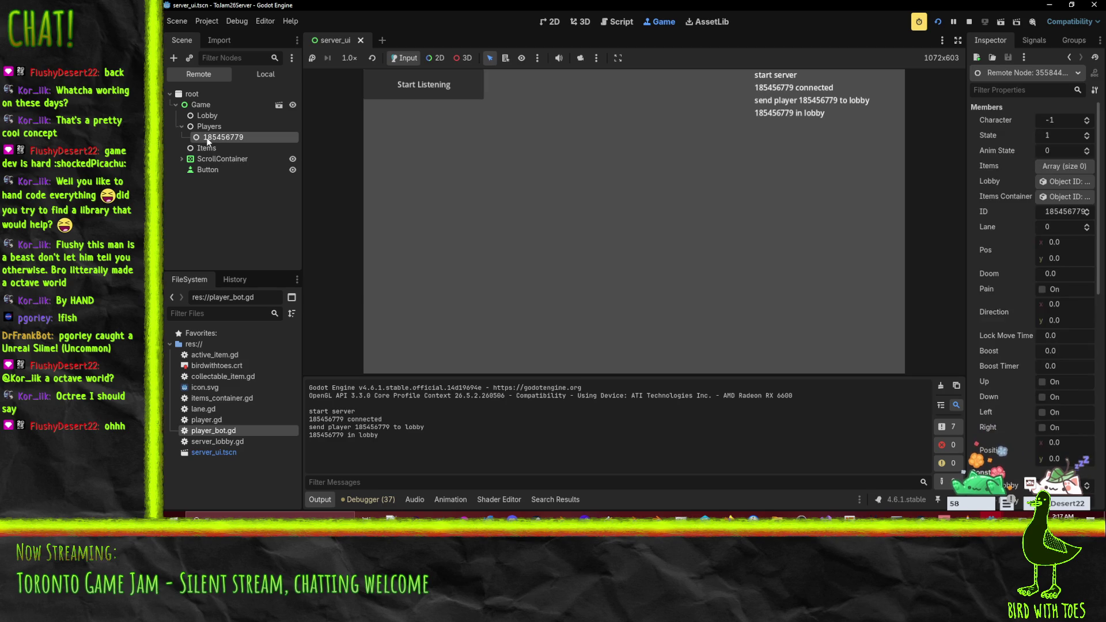
# Mark the player ready in the game client to start the match.
pyautogui.moveTo(943, 517)
pyautogui.click(990, 472)
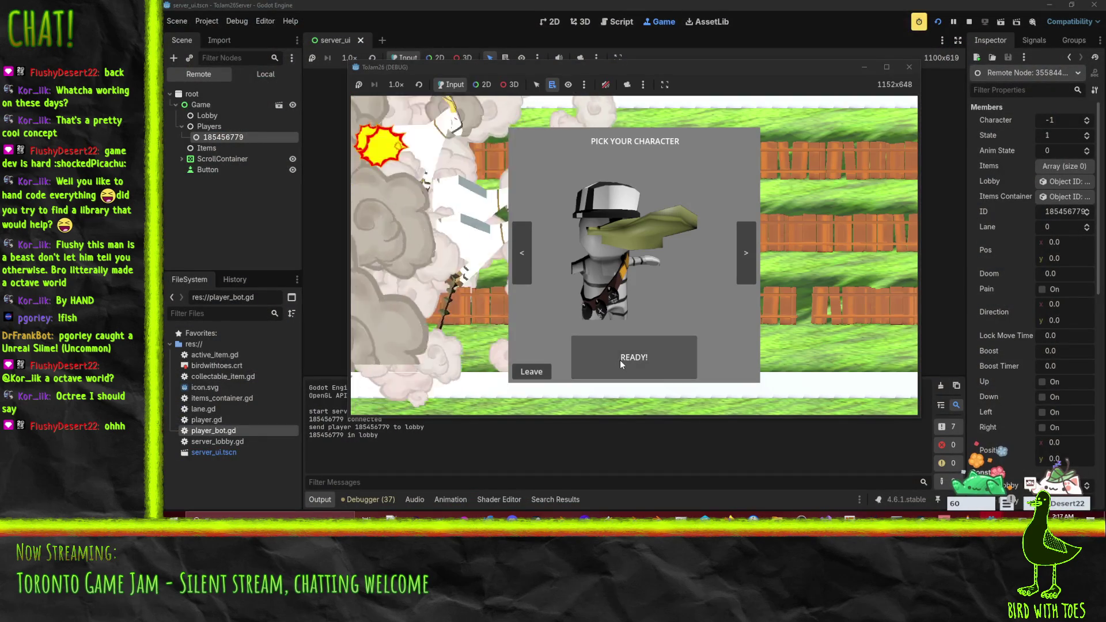
pyautogui.click(620, 361)
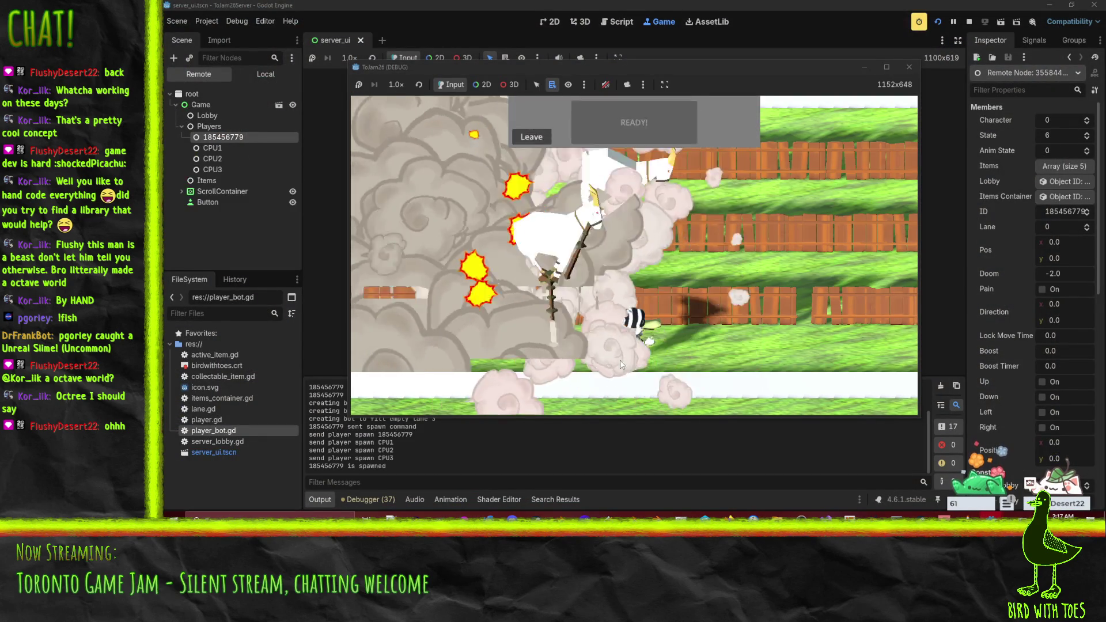
# Review the server's debugger error list, then switch editor windows from the taskbar.
pyautogui.click(957, 40)
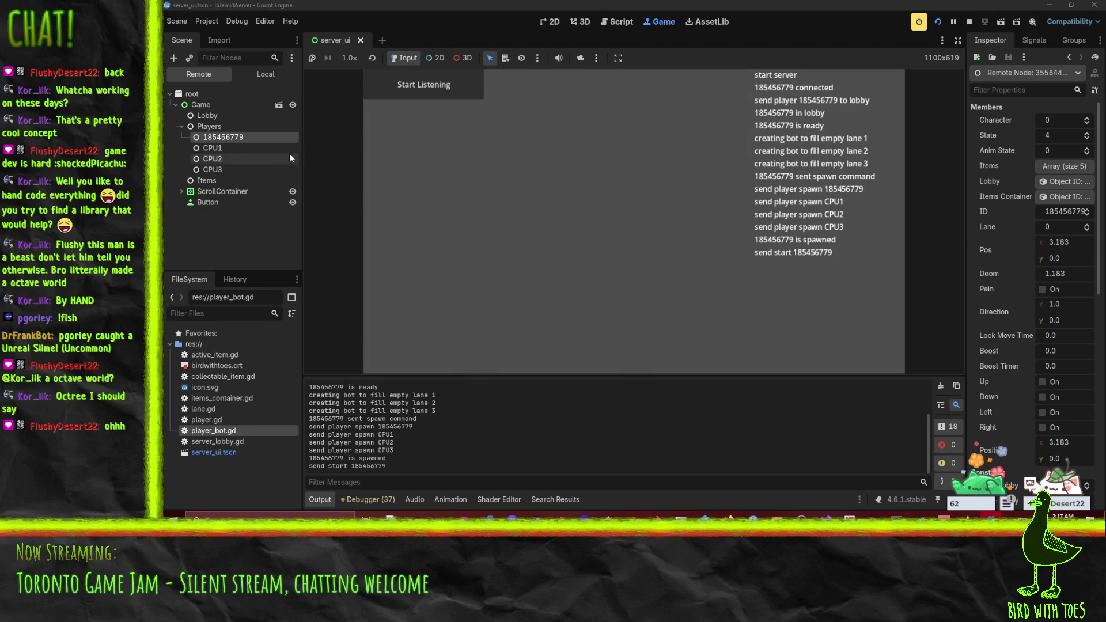
pyautogui.click(369, 499)
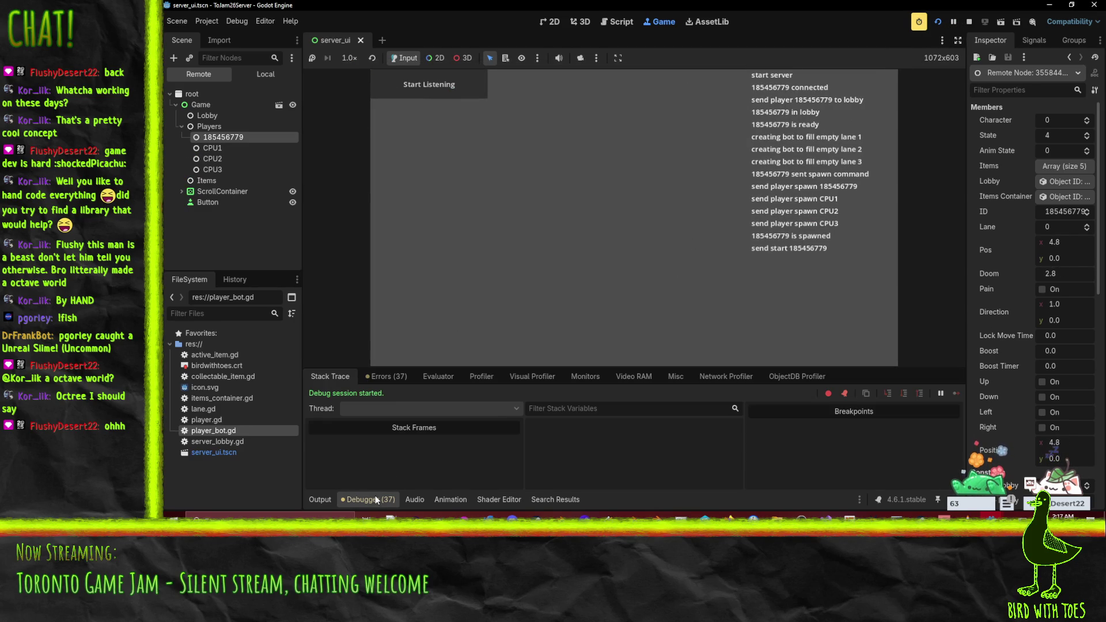
pyautogui.click(397, 377)
pyautogui.scroll(-5, 519, 463)
pyautogui.scroll(-5, 516, 453)
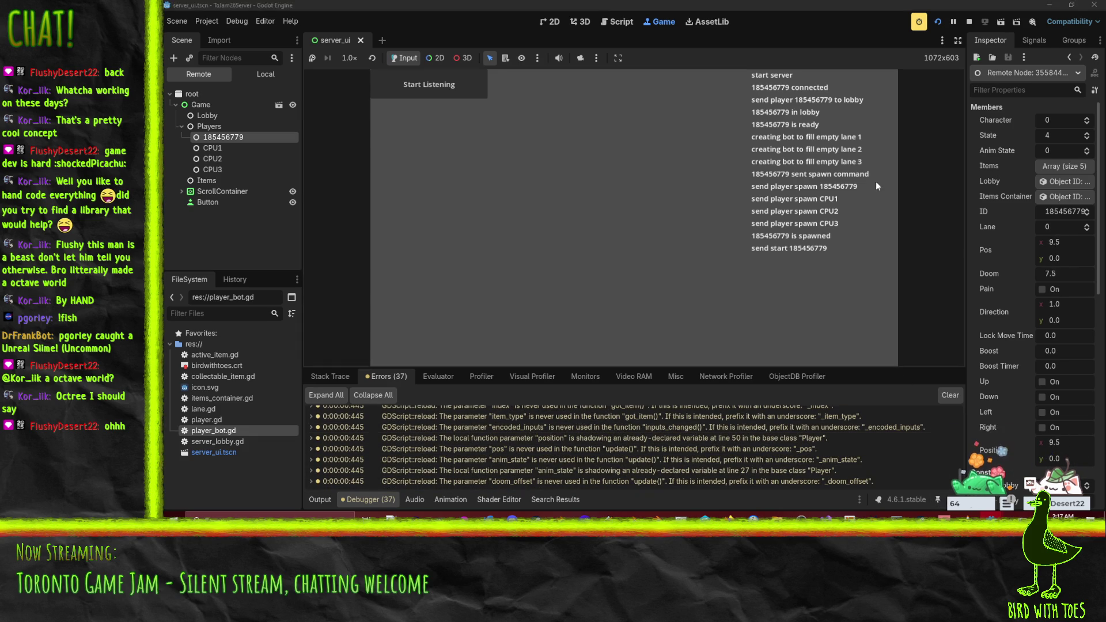
pyautogui.moveTo(991, 517)
pyautogui.moveTo(1065, 481)
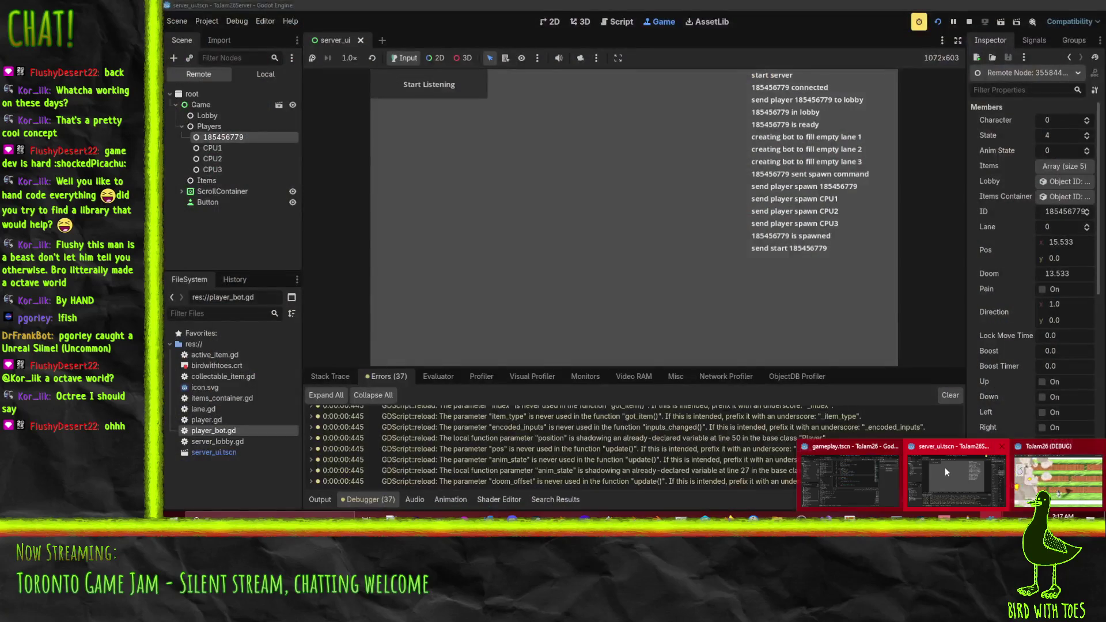
pyautogui.click(945, 468)
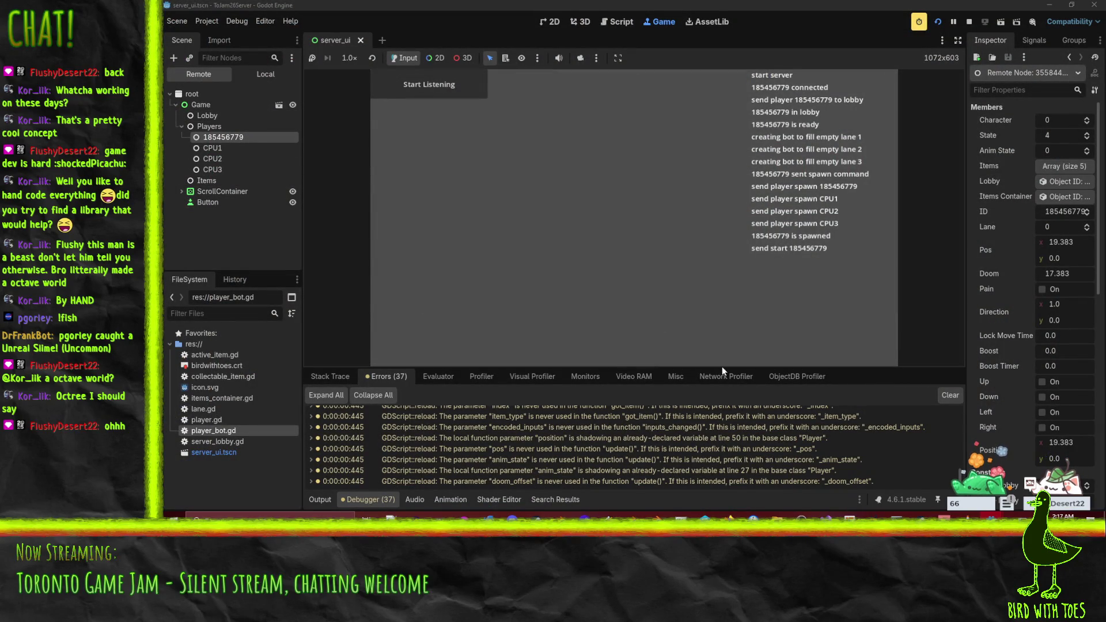
pyautogui.moveTo(951, 518)
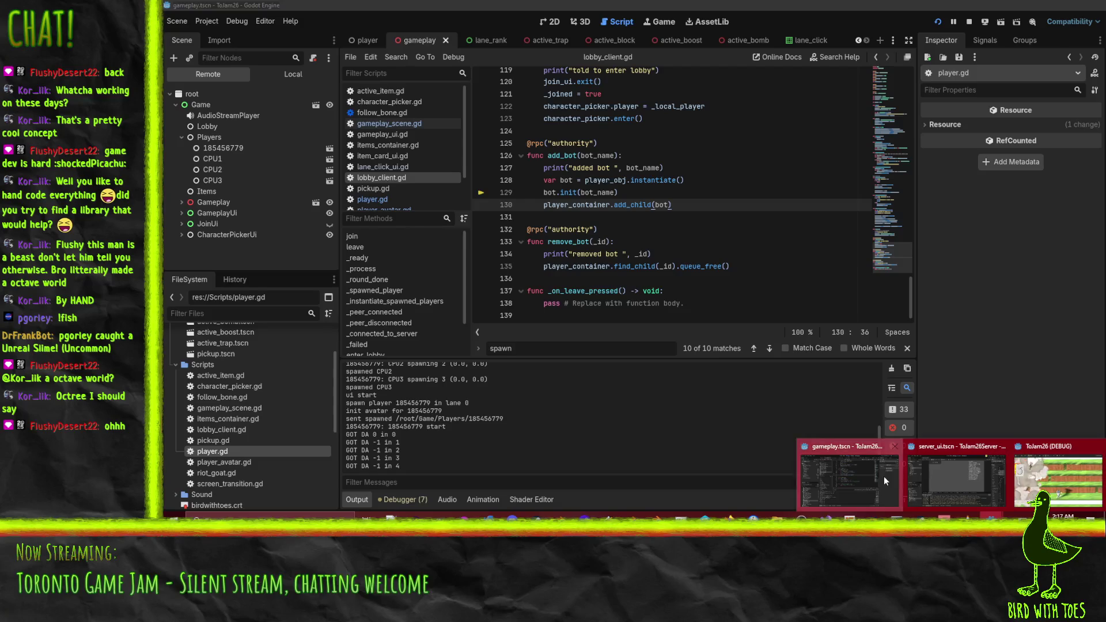
# In the client editor, inspect the remote CPU2 bot (lane 2) and expand Gameplay.
pyautogui.click(884, 475)
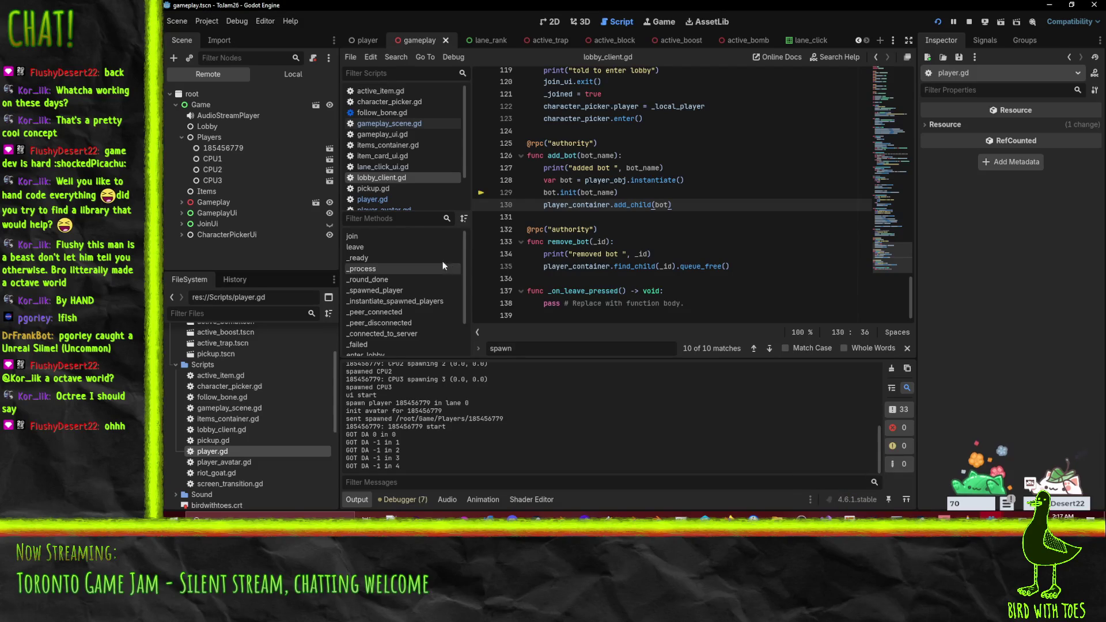
pyautogui.click(212, 169)
pyautogui.click(182, 203)
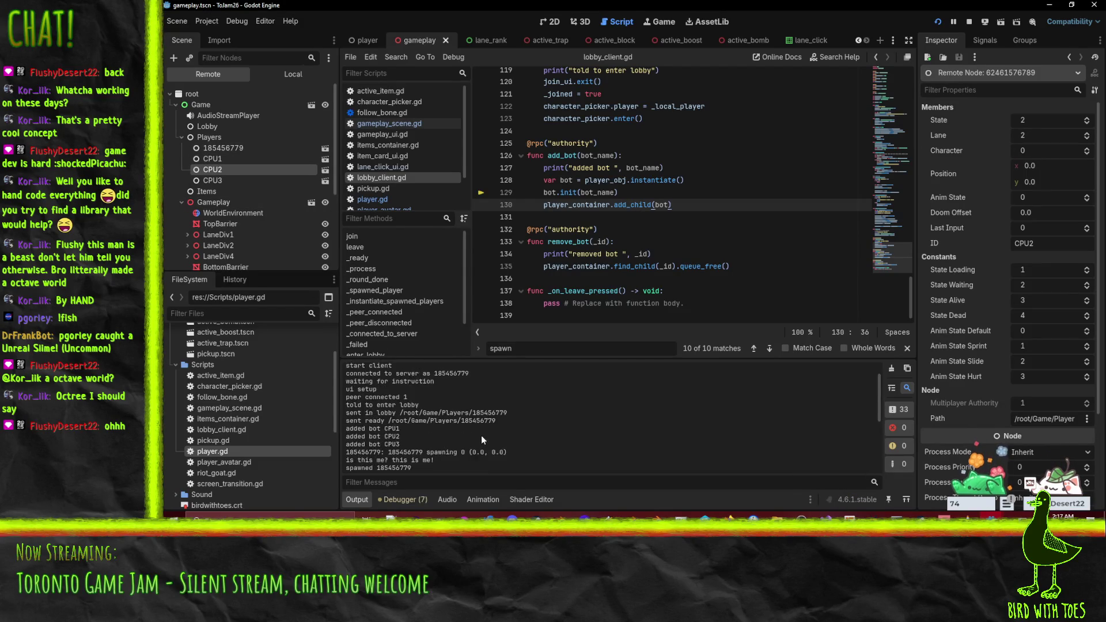
# Check the Errors list, then read the Output log showing CPU1–CPU3 spawning in lanes 1–3.
pyautogui.click(411, 498)
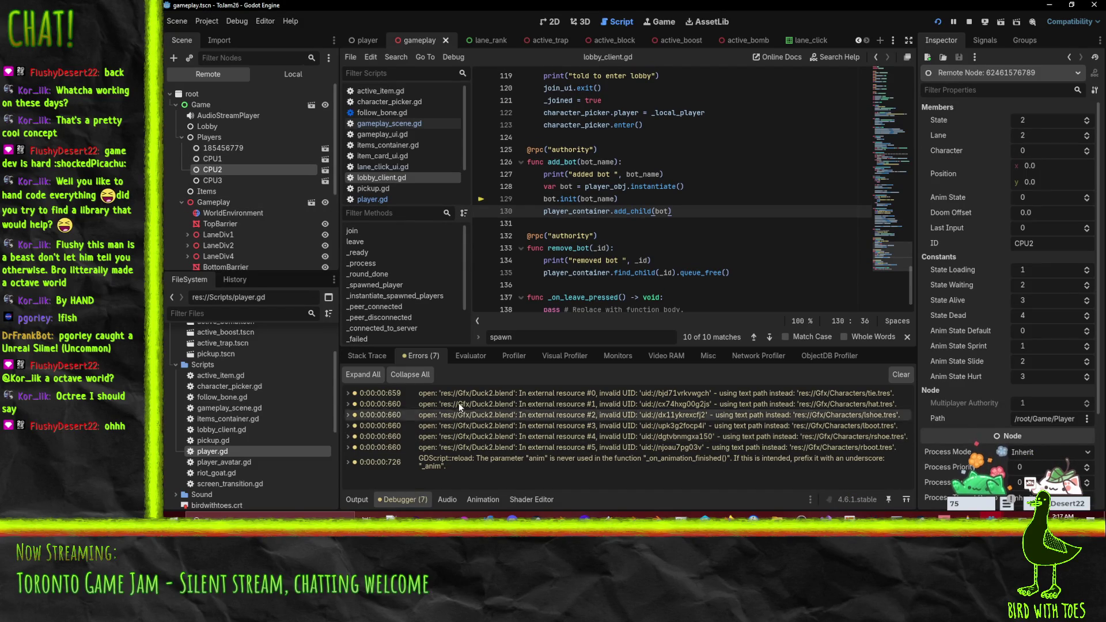
pyautogui.scroll(-3, 224, 221)
pyautogui.scroll(3, 204, 181)
pyautogui.scroll(2, 205, 172)
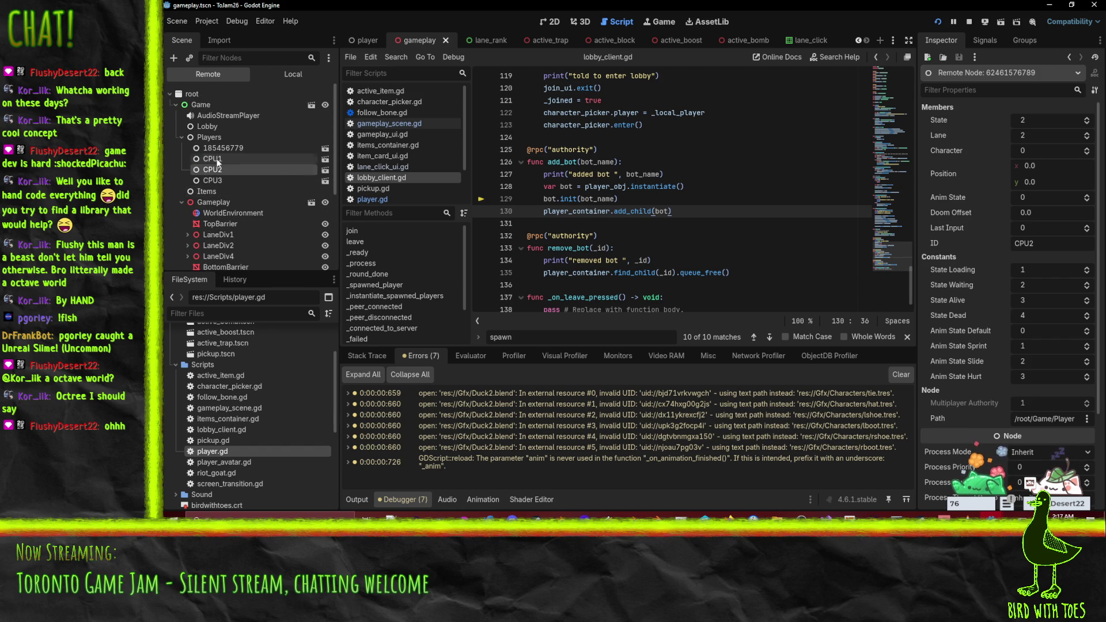
pyautogui.click(362, 500)
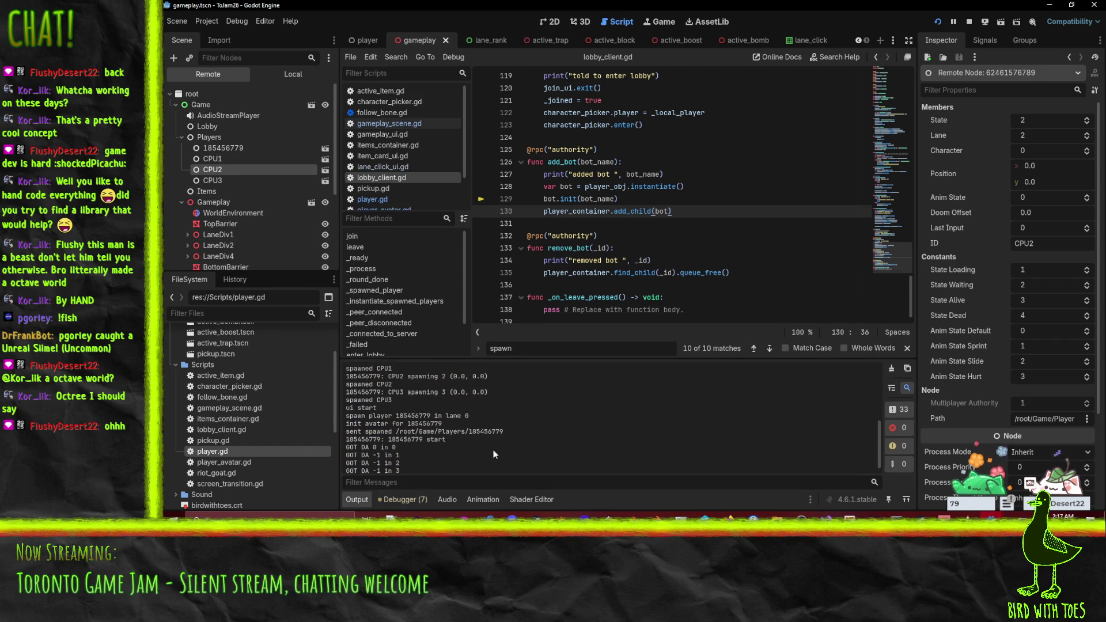
pyautogui.scroll(-1, 357, 432)
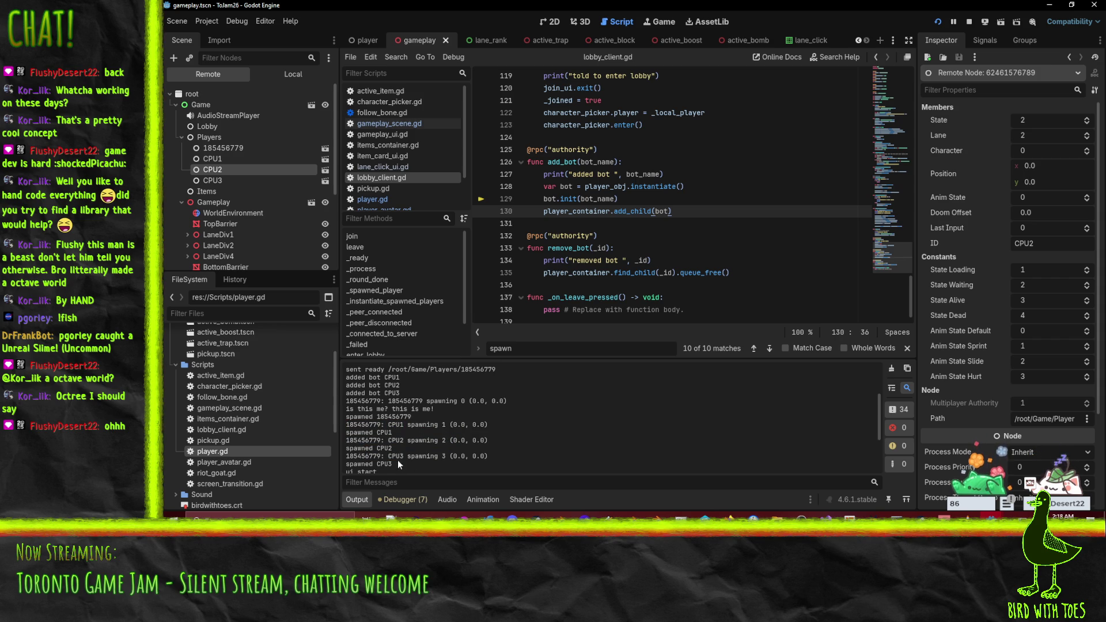
pyautogui.scroll(-2, 216, 168)
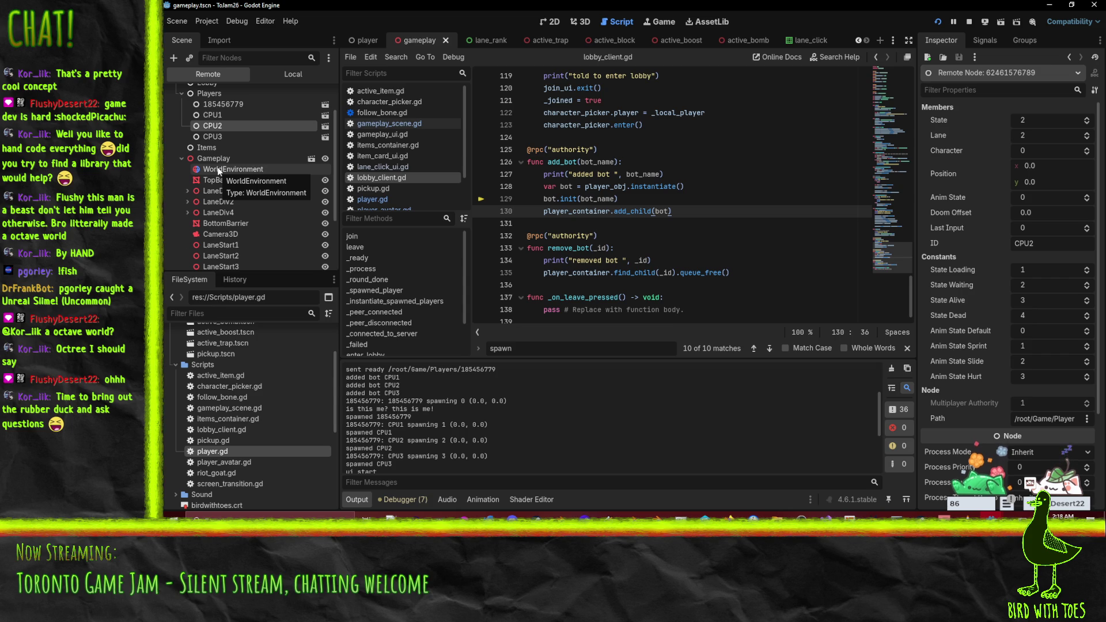
pyautogui.scroll(-3, 211, 184)
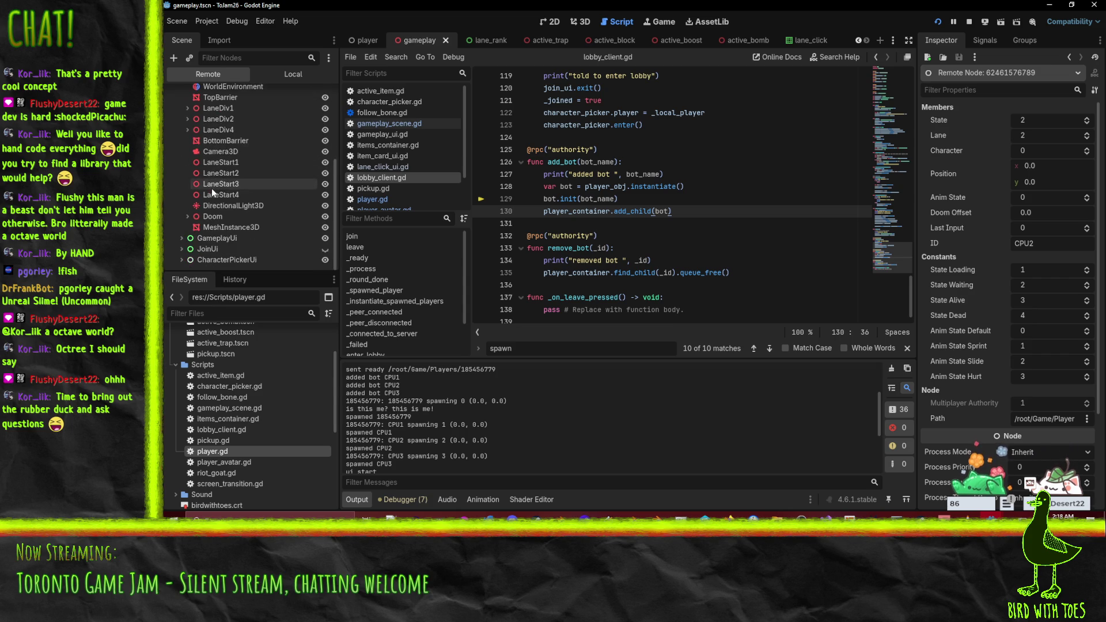
pyautogui.scroll(1, 182, 220)
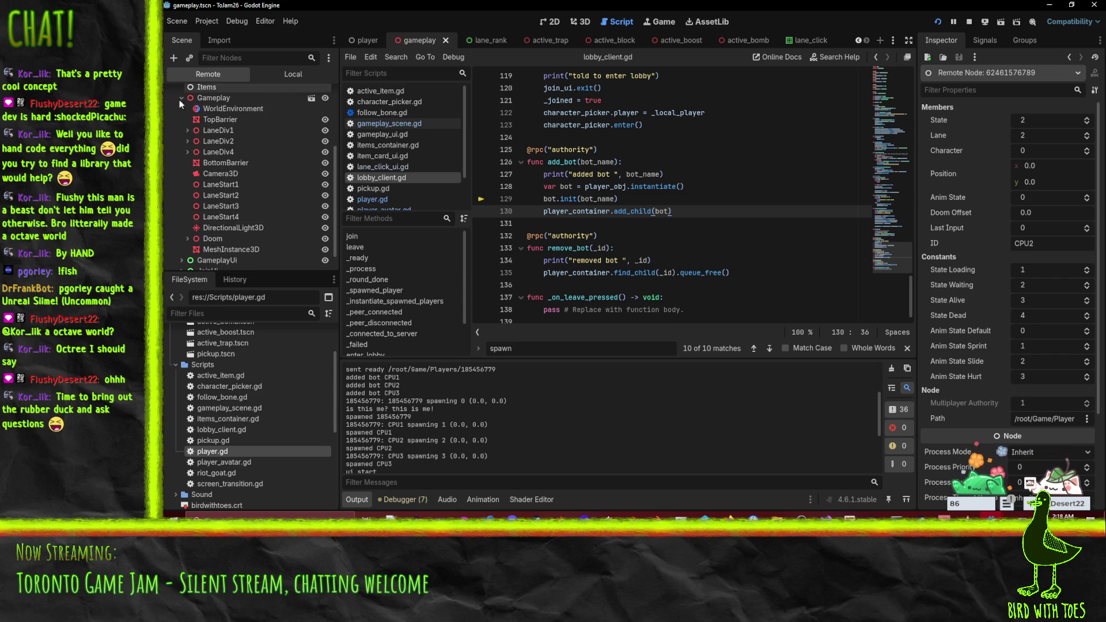
pyautogui.click(187, 142)
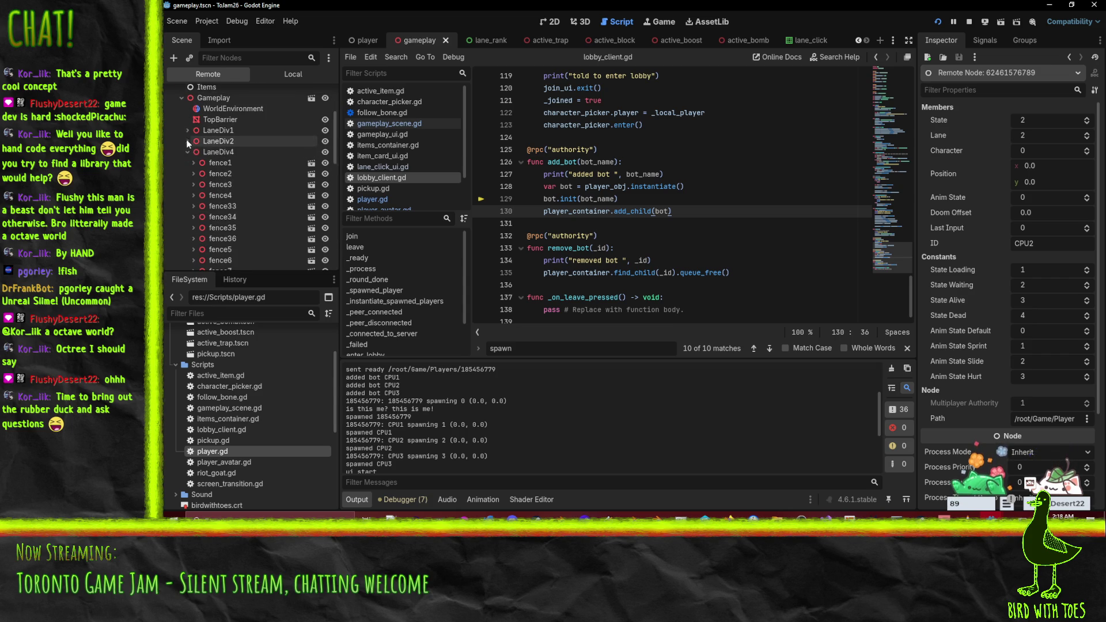
# Check the lane start positions: LaneStart4 at z -15 and LaneStart3 at z -5.
pyautogui.click(188, 151)
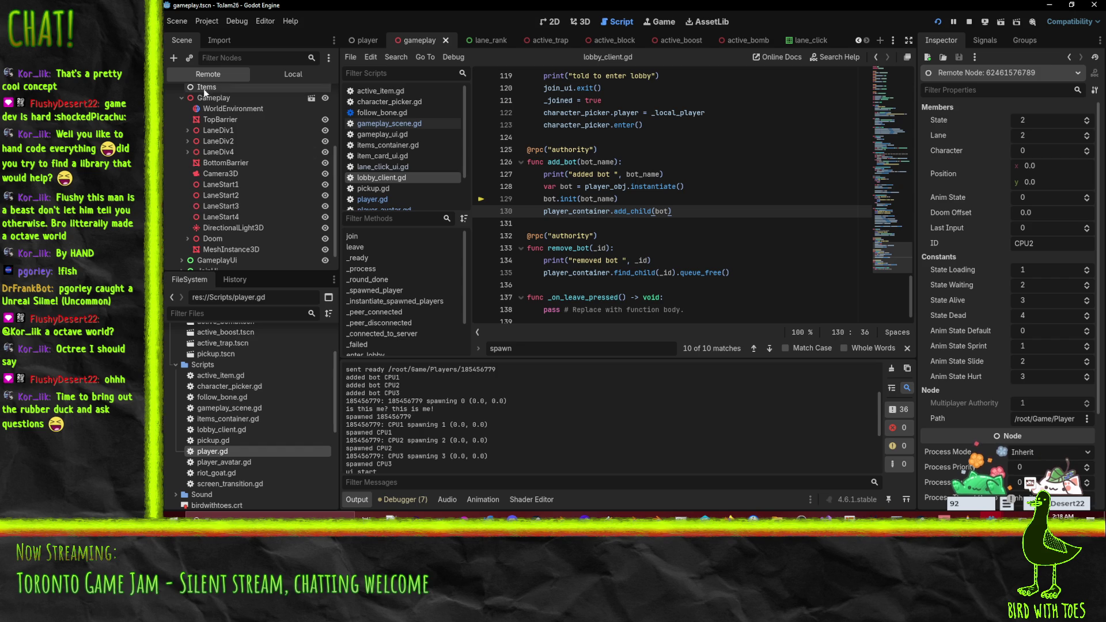
pyautogui.click(219, 184)
pyautogui.click(220, 195)
pyautogui.click(221, 215)
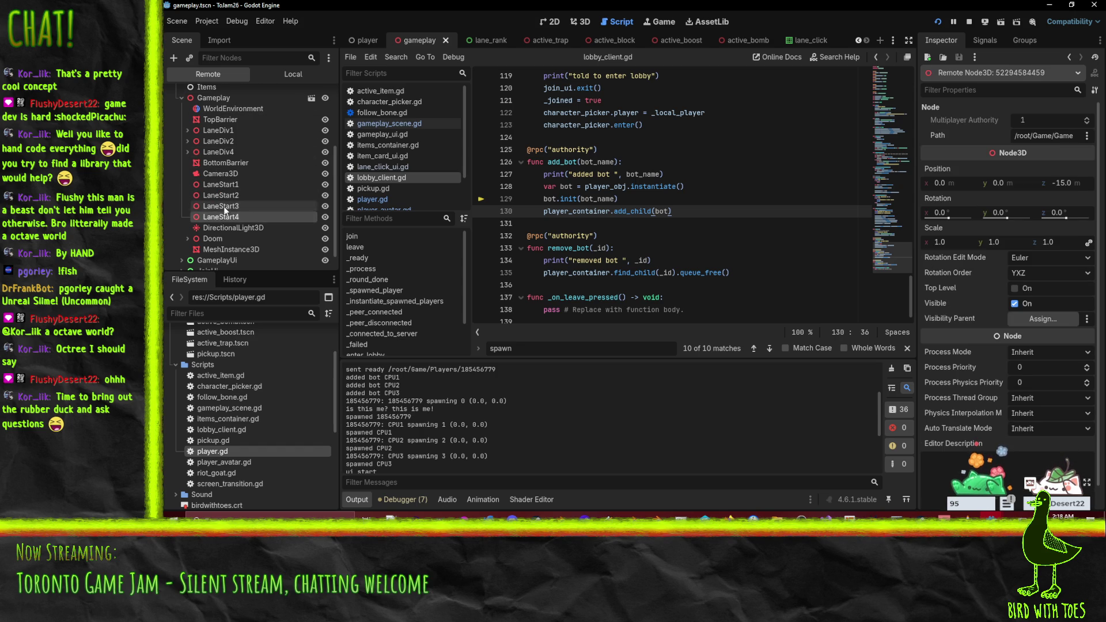
pyautogui.click(224, 208)
pyautogui.scroll(-1, 253, 231)
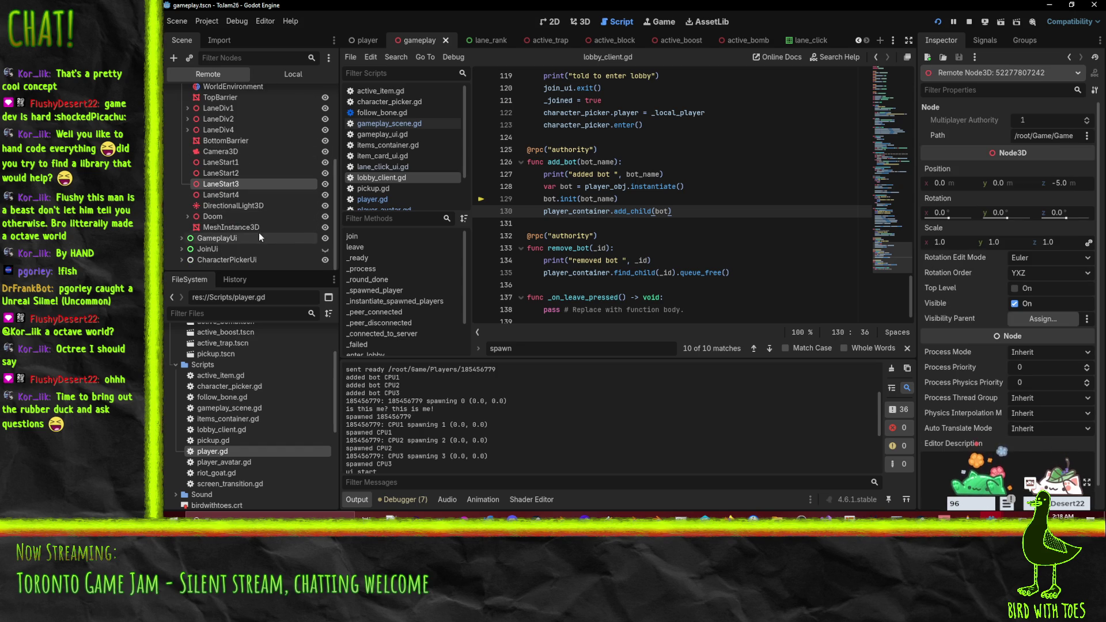
pyautogui.scroll(1, 190, 226)
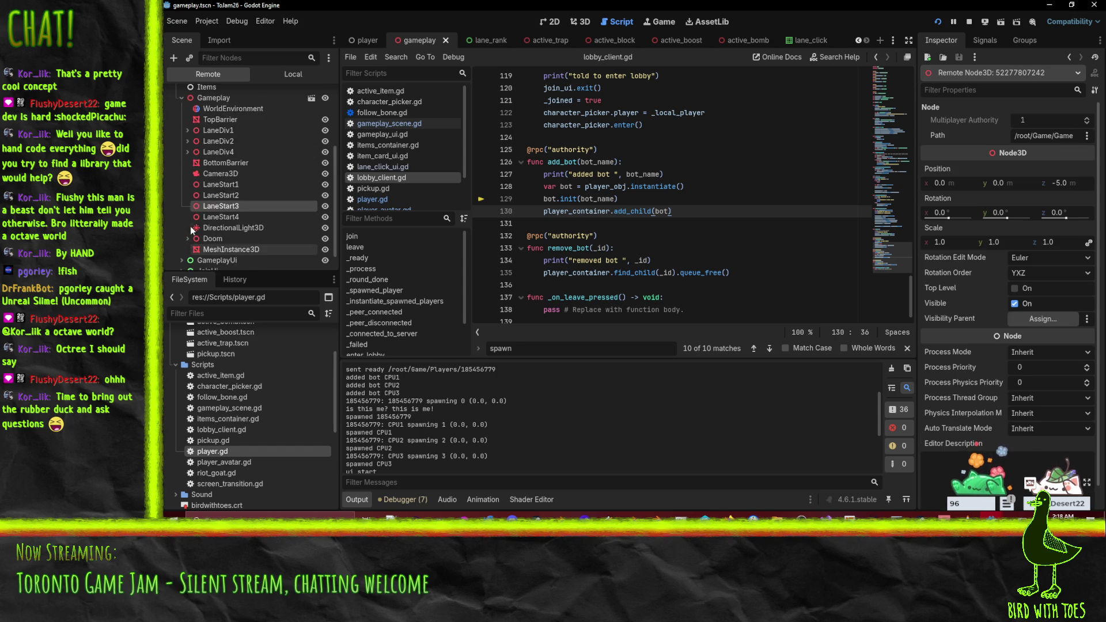
pyautogui.scroll(-1, 208, 217)
pyautogui.scroll(-1, 207, 167)
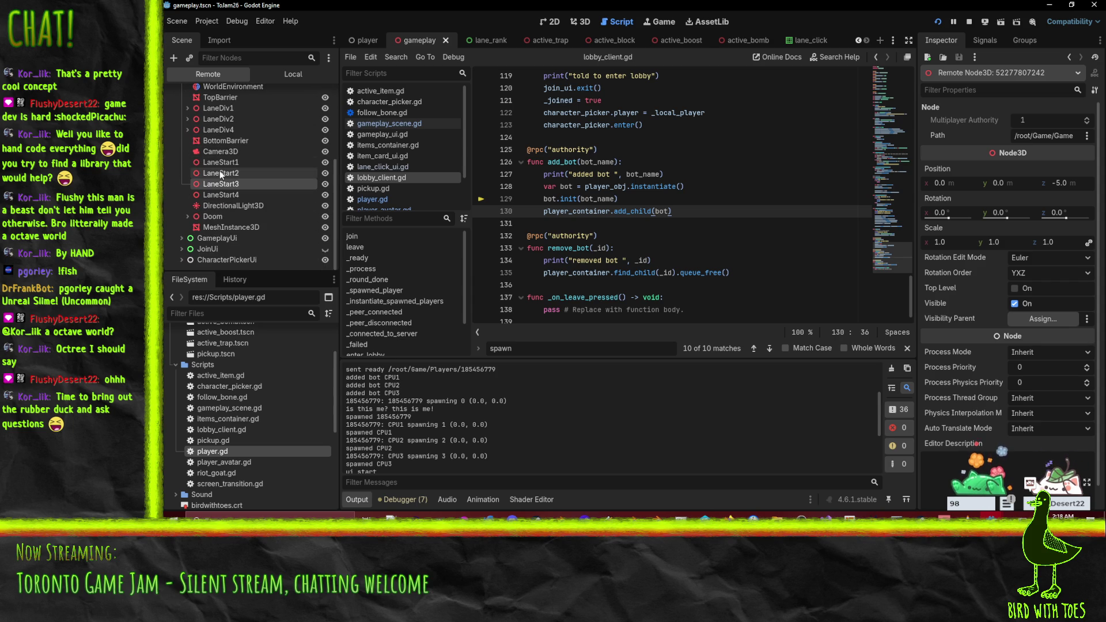
pyautogui.scroll(10, 242, 242)
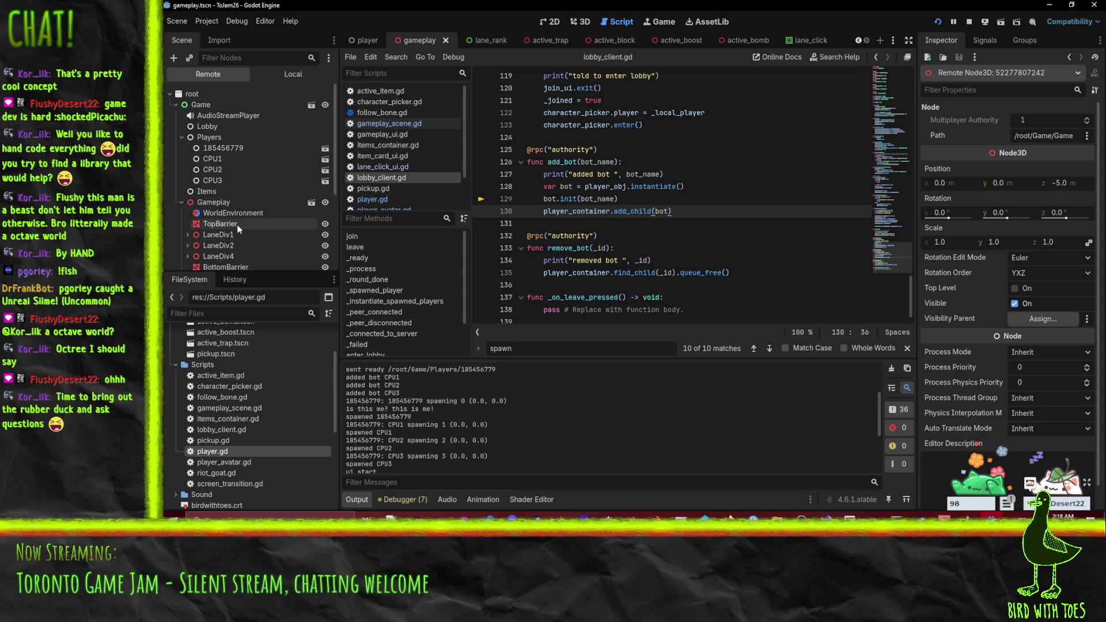
pyautogui.scroll(-5, 211, 218)
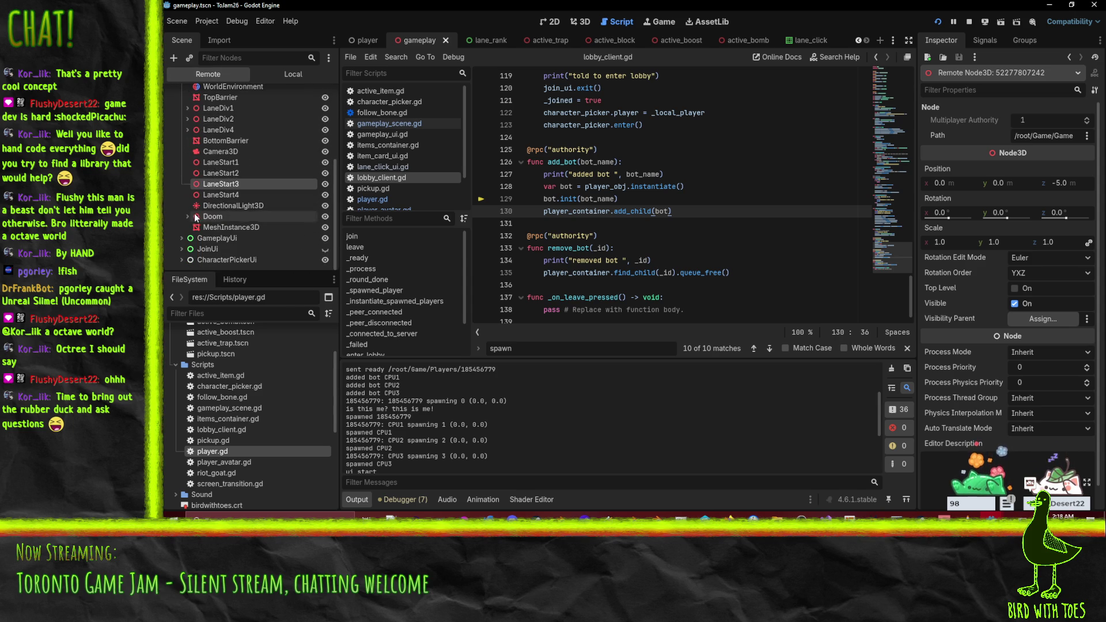
pyautogui.scroll(5, 195, 213)
pyautogui.click(180, 158)
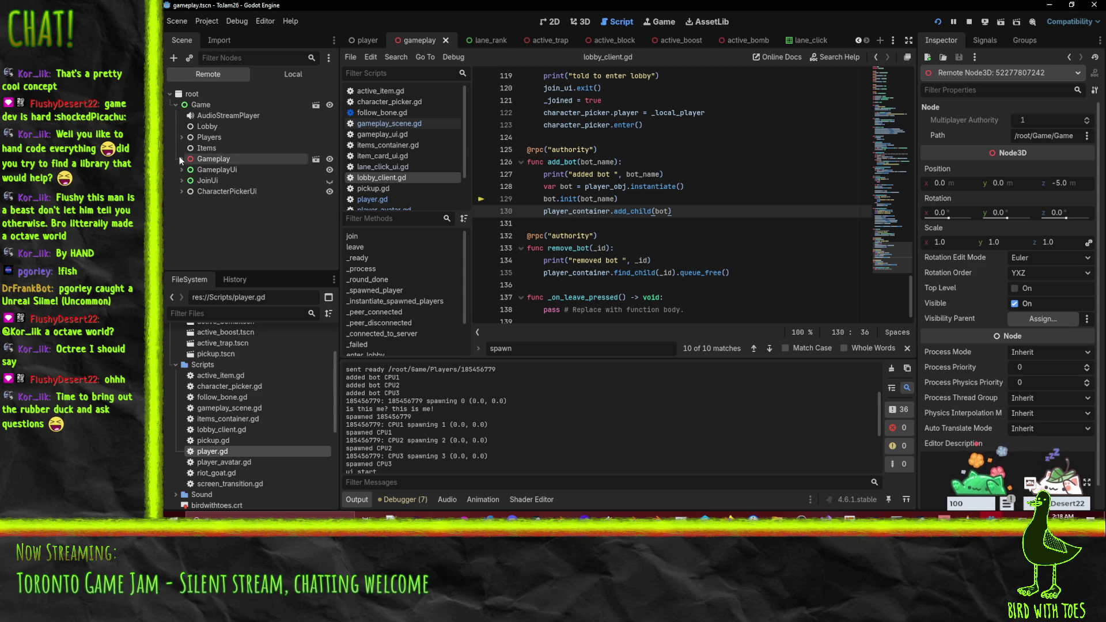
pyautogui.click(181, 158)
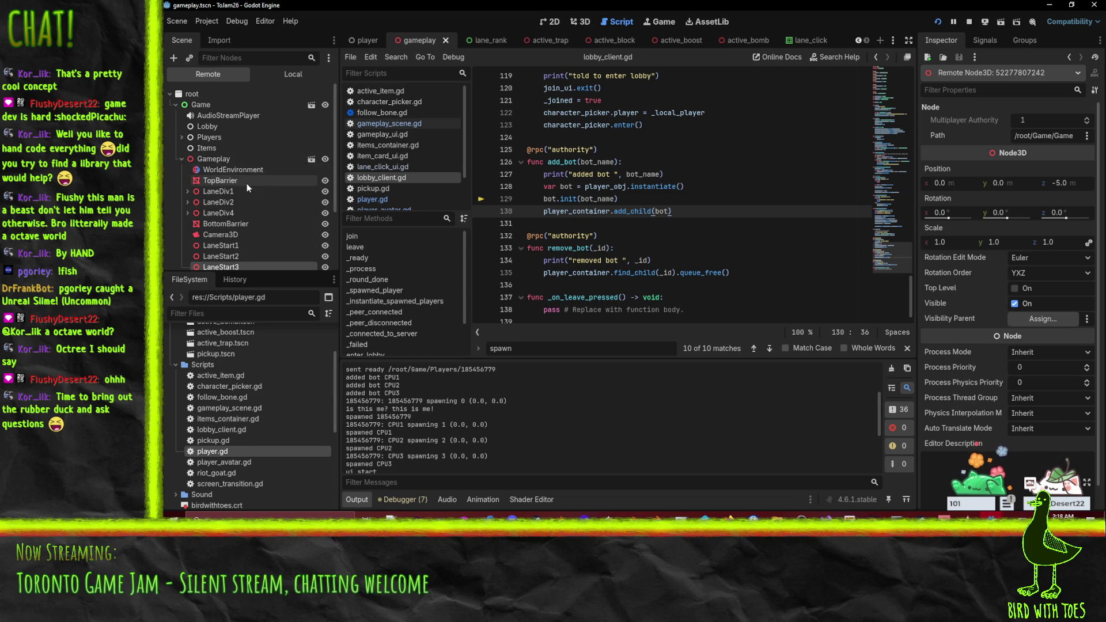
pyautogui.scroll(-3, 246, 183)
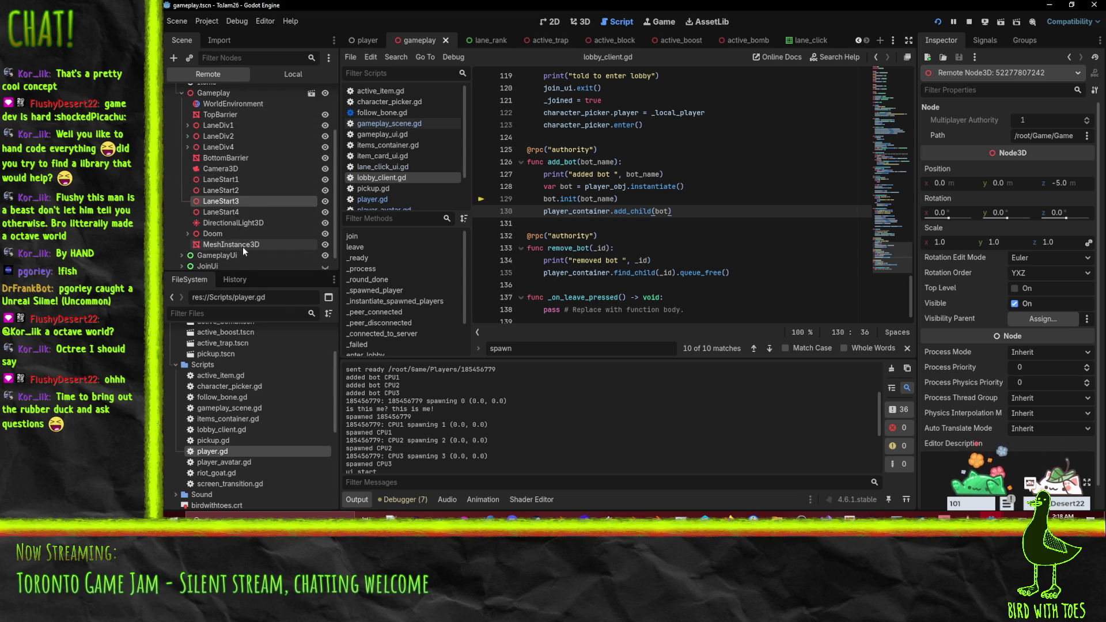
pyautogui.scroll(5, 243, 248)
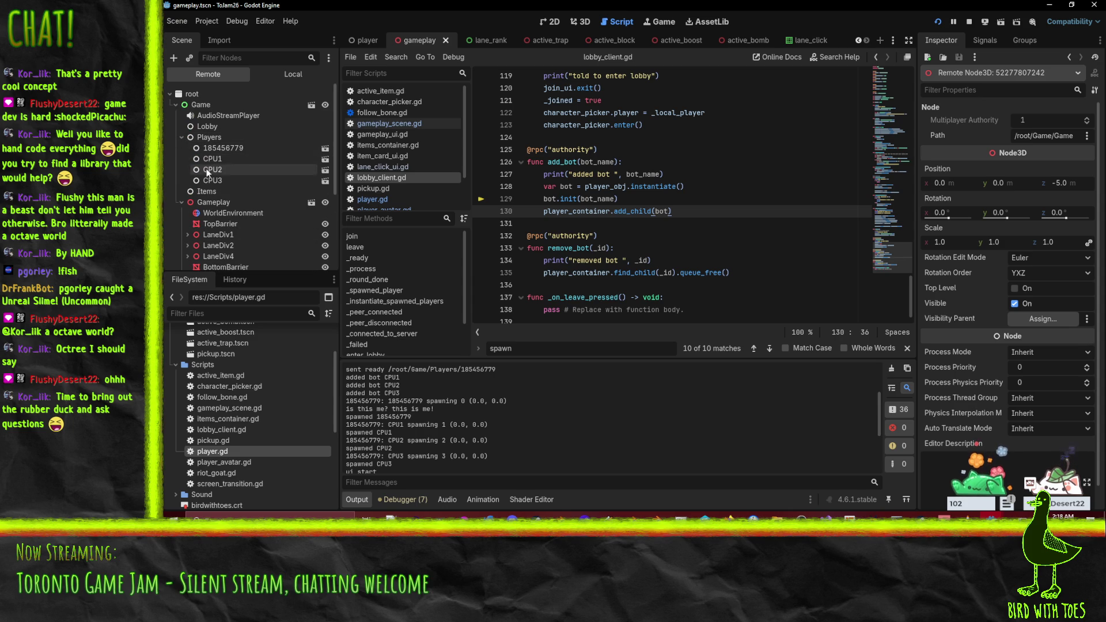
# Select the remote CPU1 bot (authority 1) and expand GameplayUi and CharacterPickerUi.
pyautogui.click(211, 159)
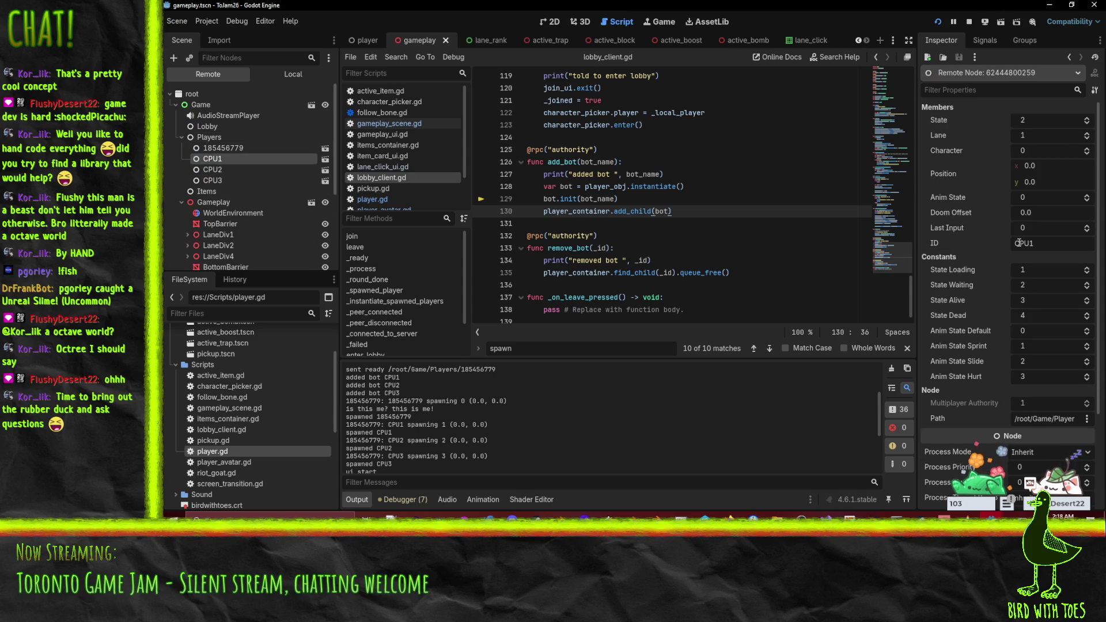
pyautogui.scroll(-5, 1002, 272)
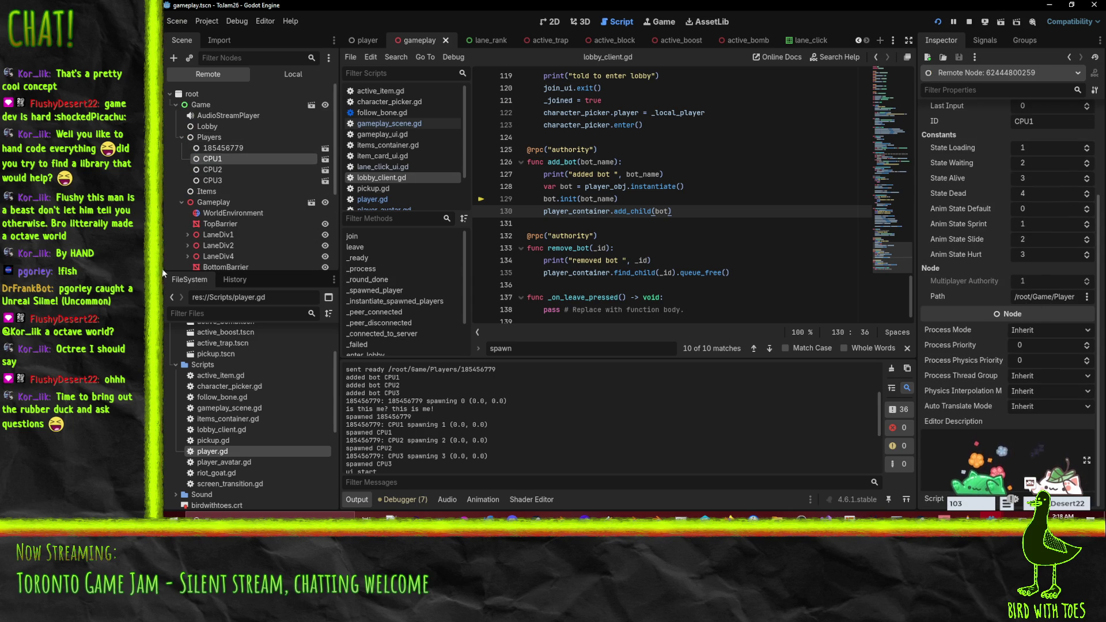
pyautogui.scroll(-5, 239, 213)
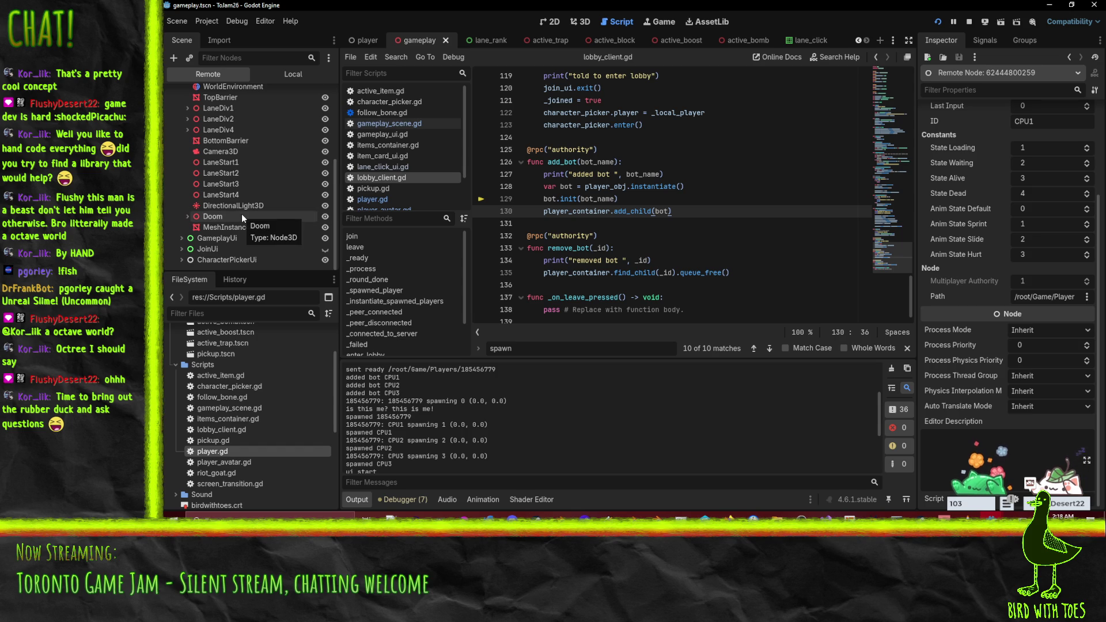
pyautogui.click(181, 238)
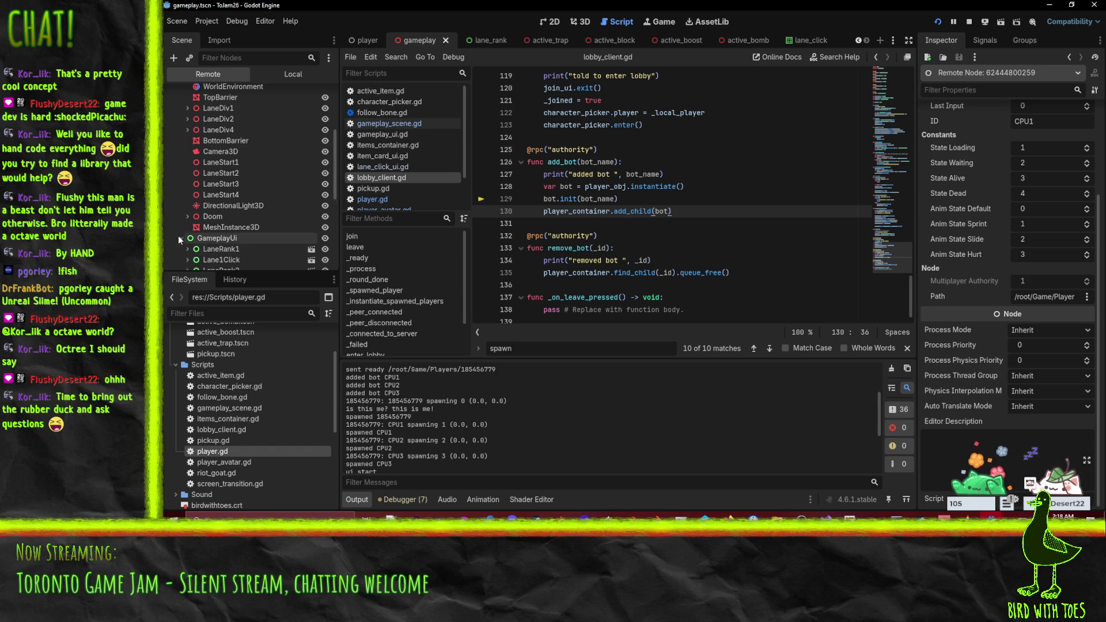
pyautogui.scroll(-7, 185, 234)
pyautogui.scroll(-1, 209, 151)
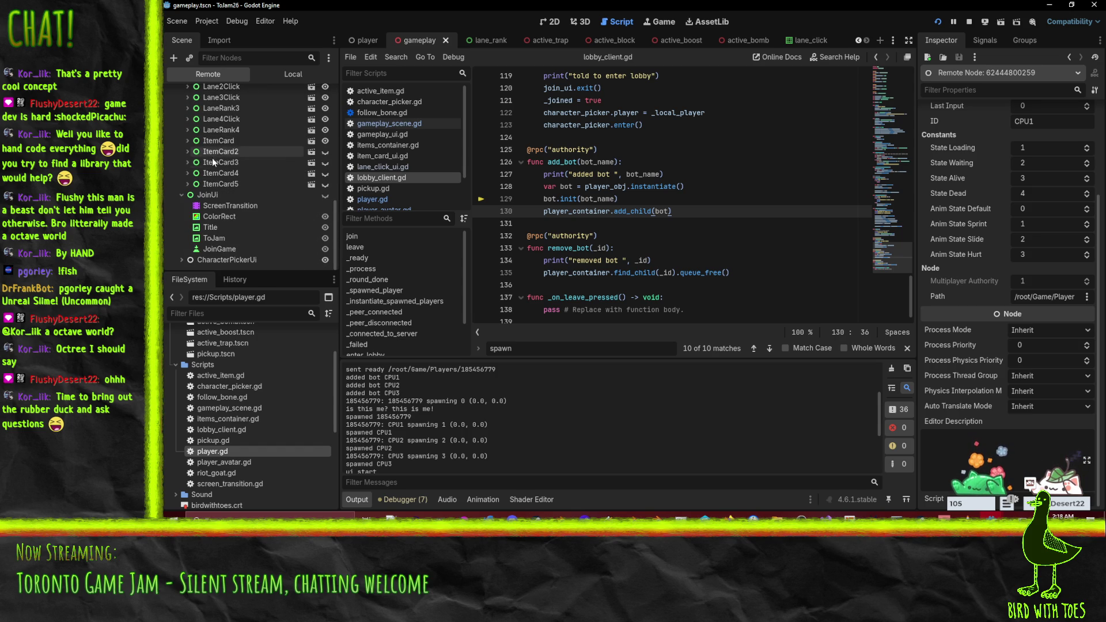
pyautogui.click(182, 259)
pyautogui.scroll(-4, 182, 258)
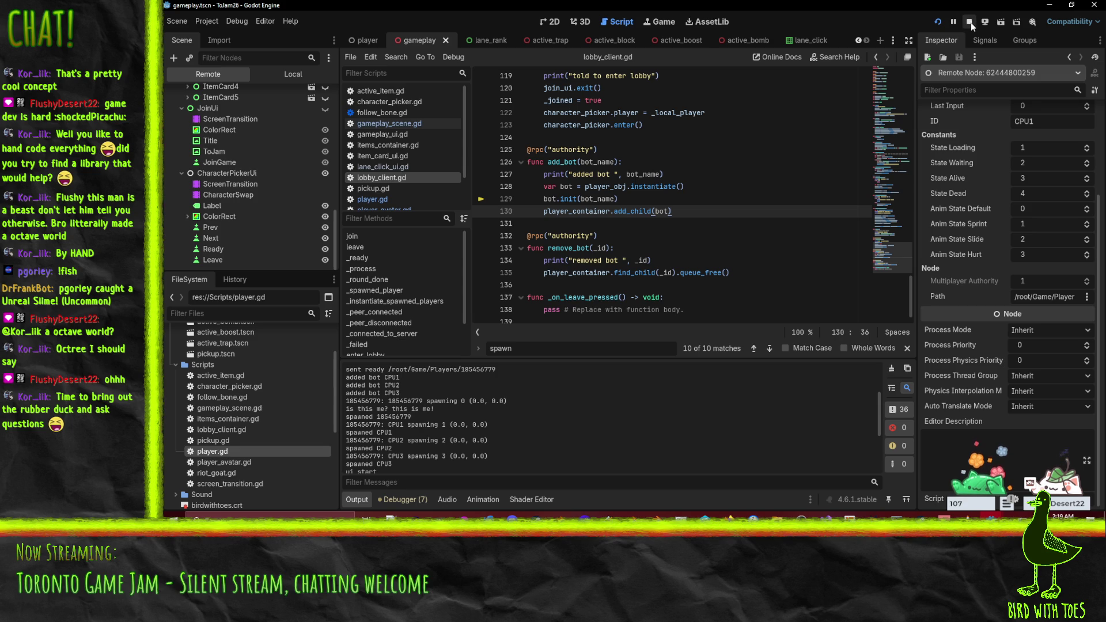
# Bring the running test game forward and stop it to return to editing.
pyautogui.moveTo(990, 518)
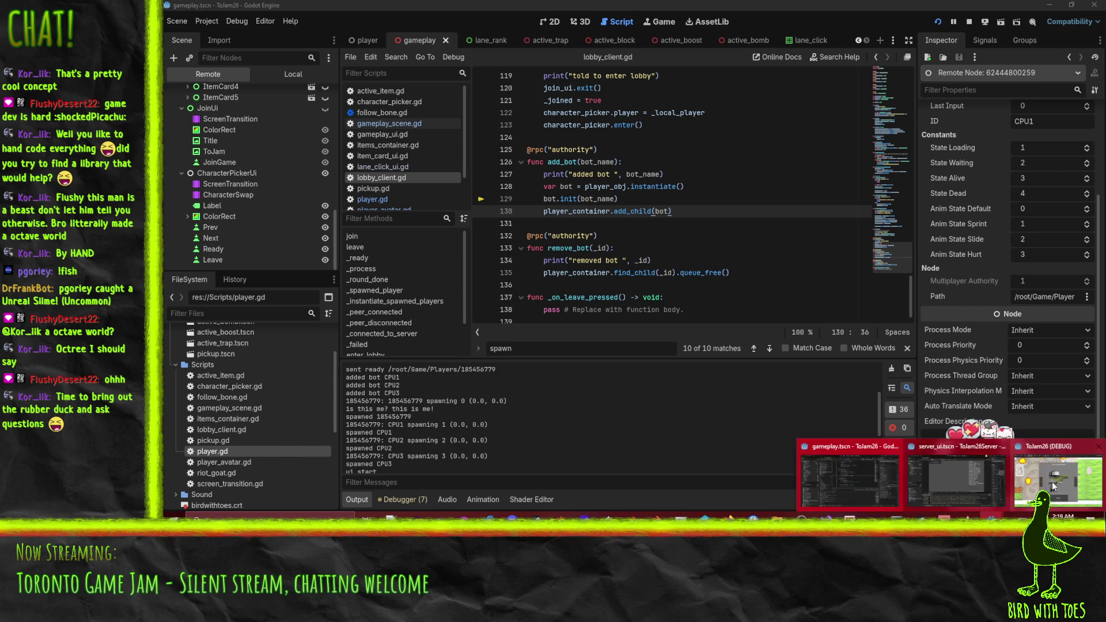
pyautogui.click(1049, 486)
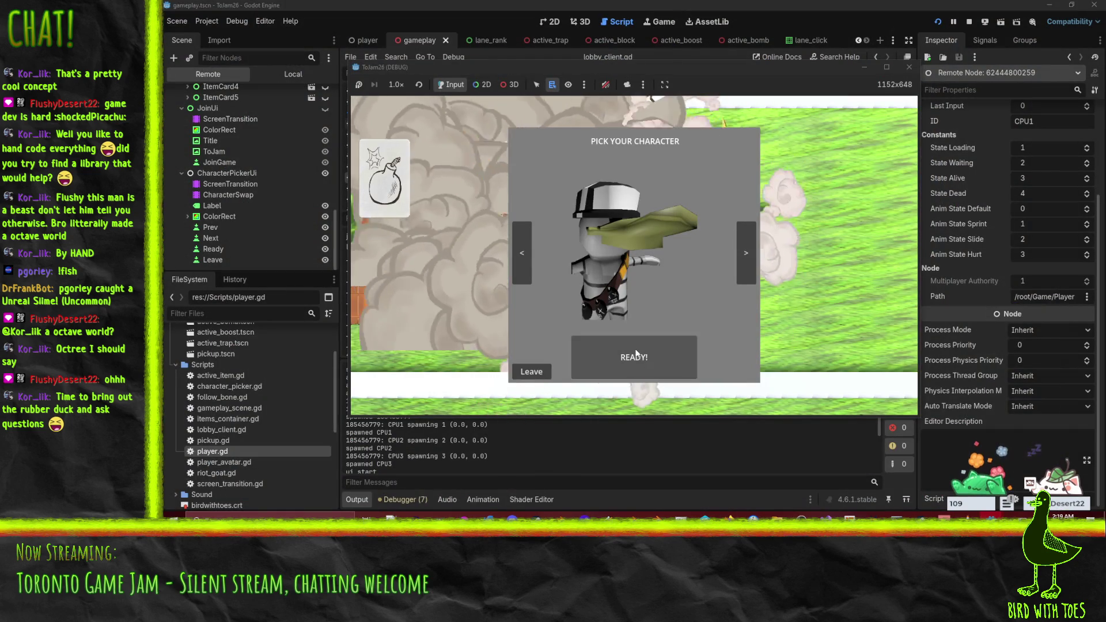
pyautogui.click(970, 23)
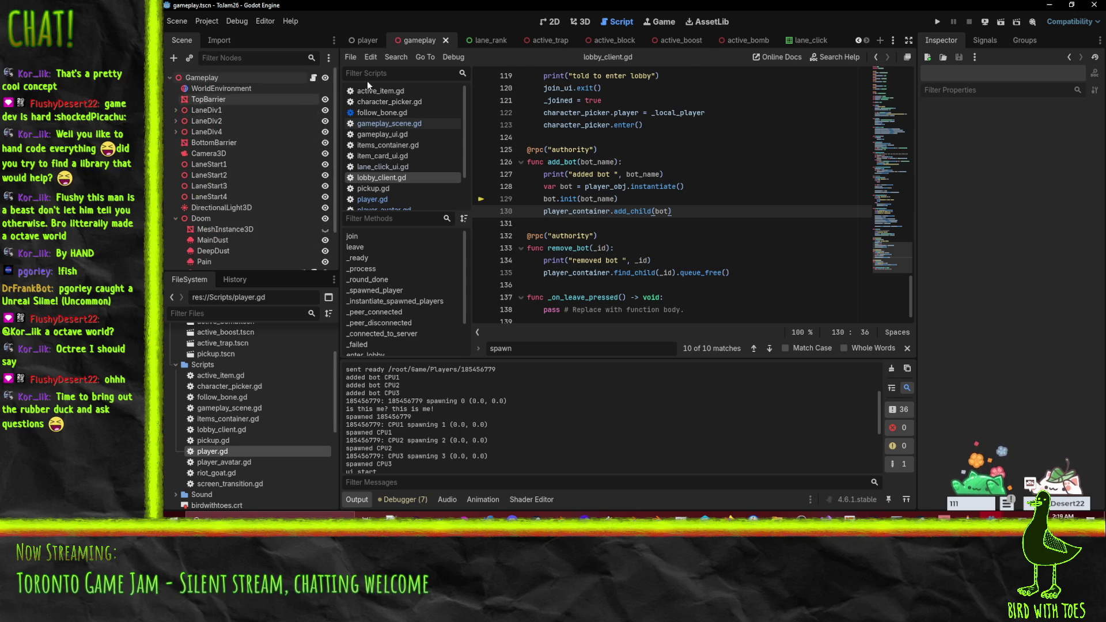
# Review the spawned.emit() call in player.gd's spawn code, then switch to lobby_client.gd.
pyautogui.click(367, 40)
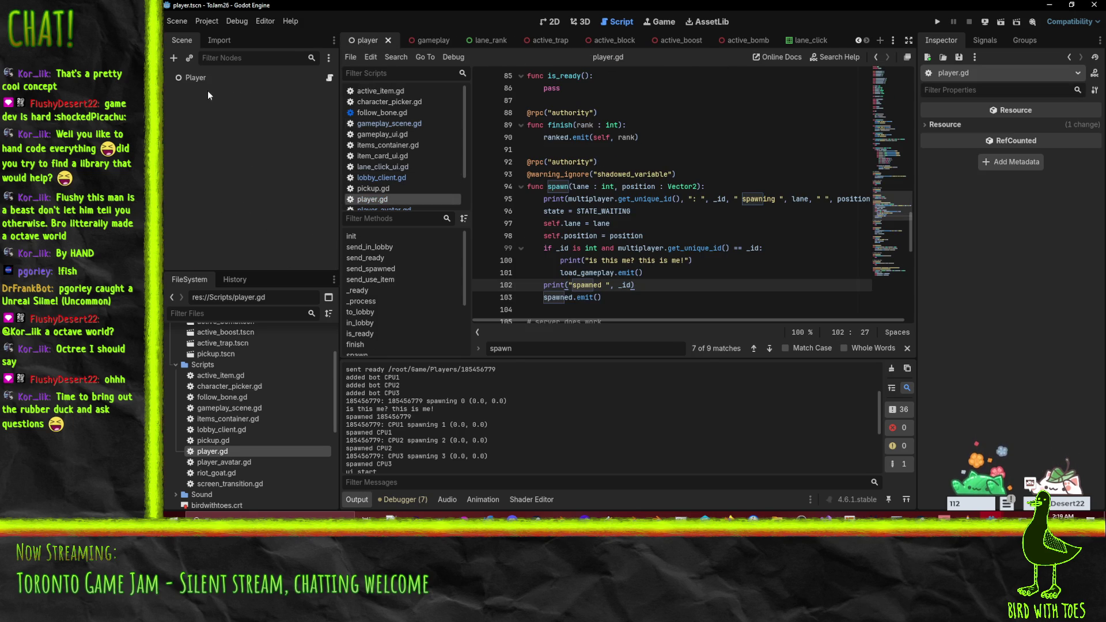
pyautogui.click(192, 79)
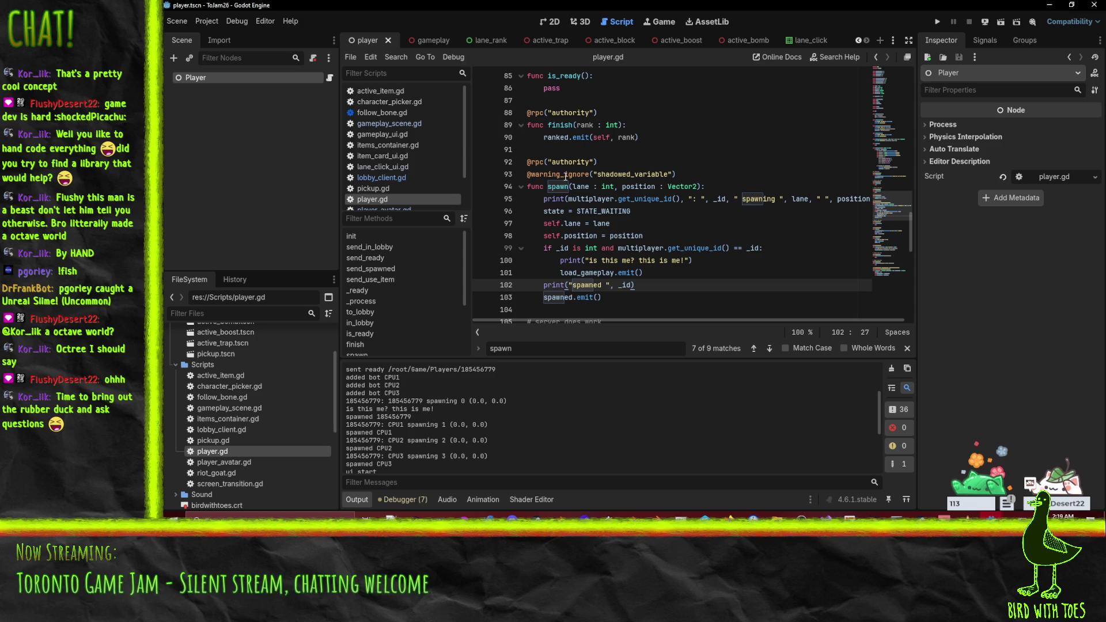
pyautogui.click(648, 227)
pyautogui.click(643, 273)
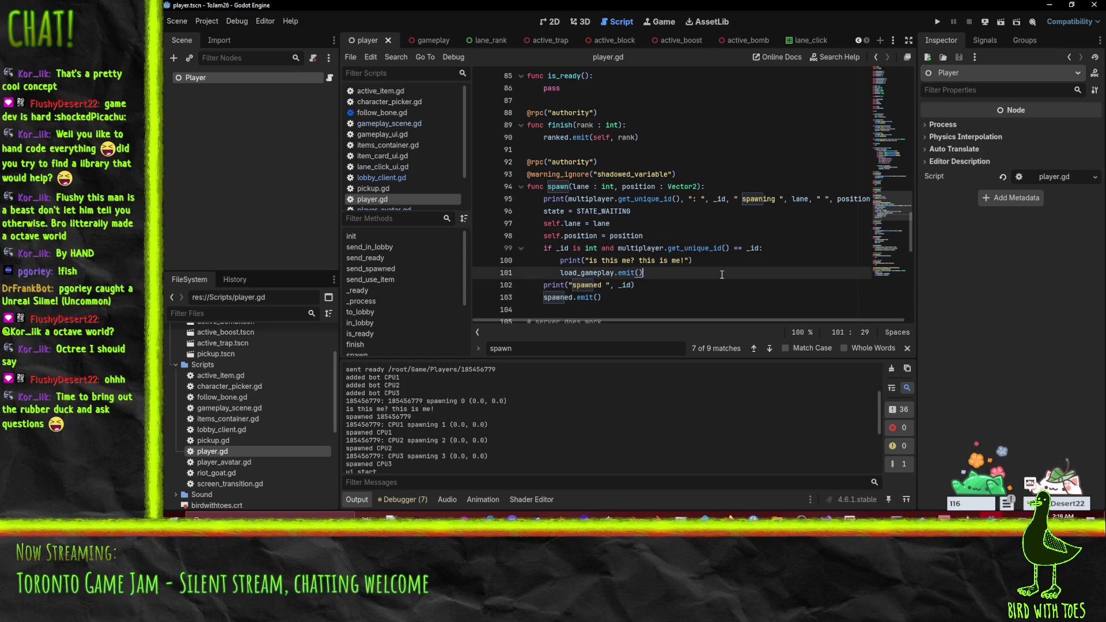
pyautogui.scroll(-3, 691, 270)
pyautogui.scroll(2, 667, 218)
pyautogui.doubleClick(558, 263)
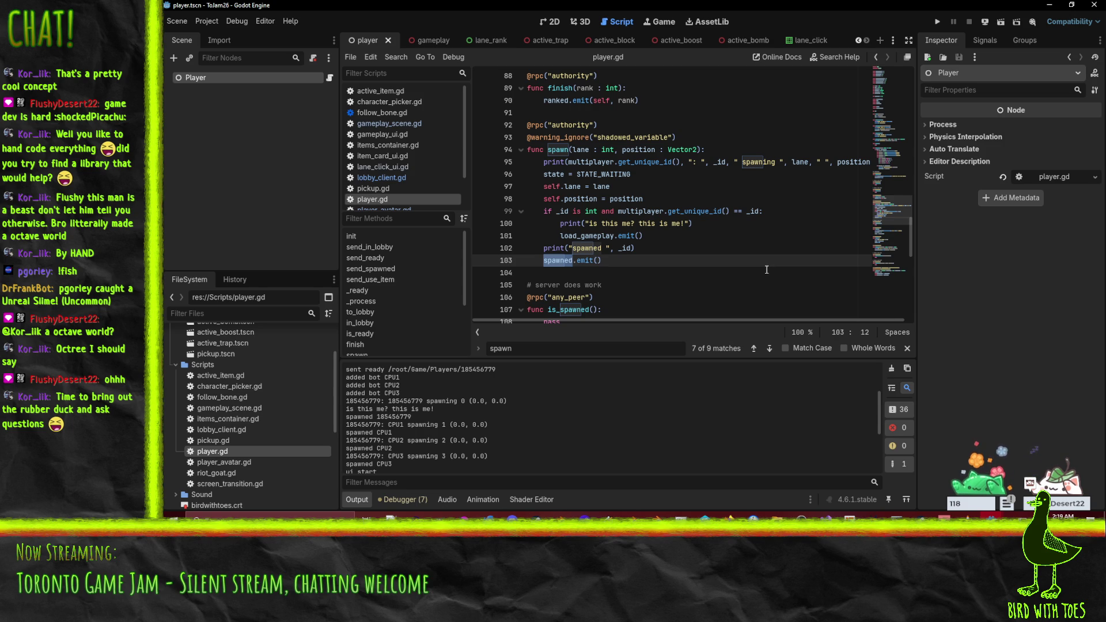
pyautogui.moveTo(594, 260); pyautogui.dragTo(506, 261)
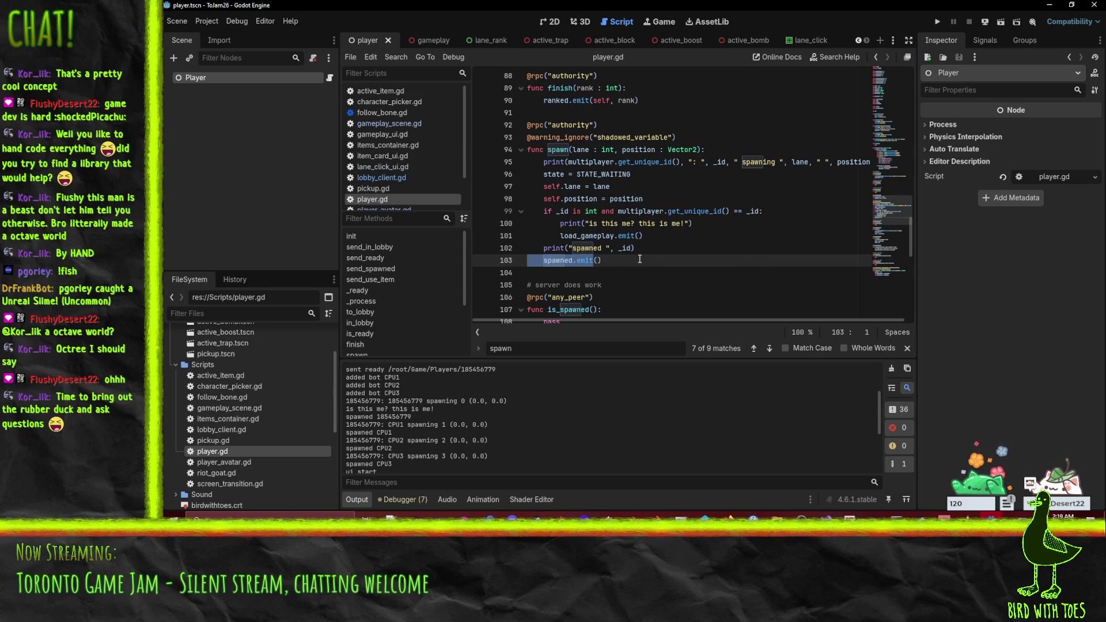
pyautogui.doubleClick(551, 261)
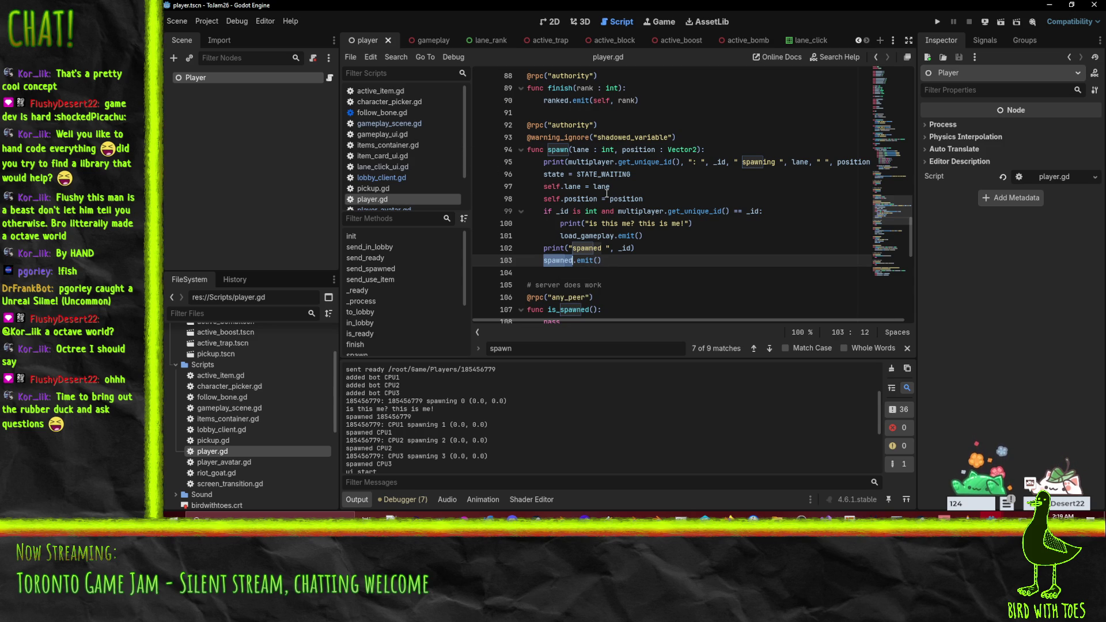
pyautogui.moveTo(554, 274); pyautogui.dragTo(472, 261)
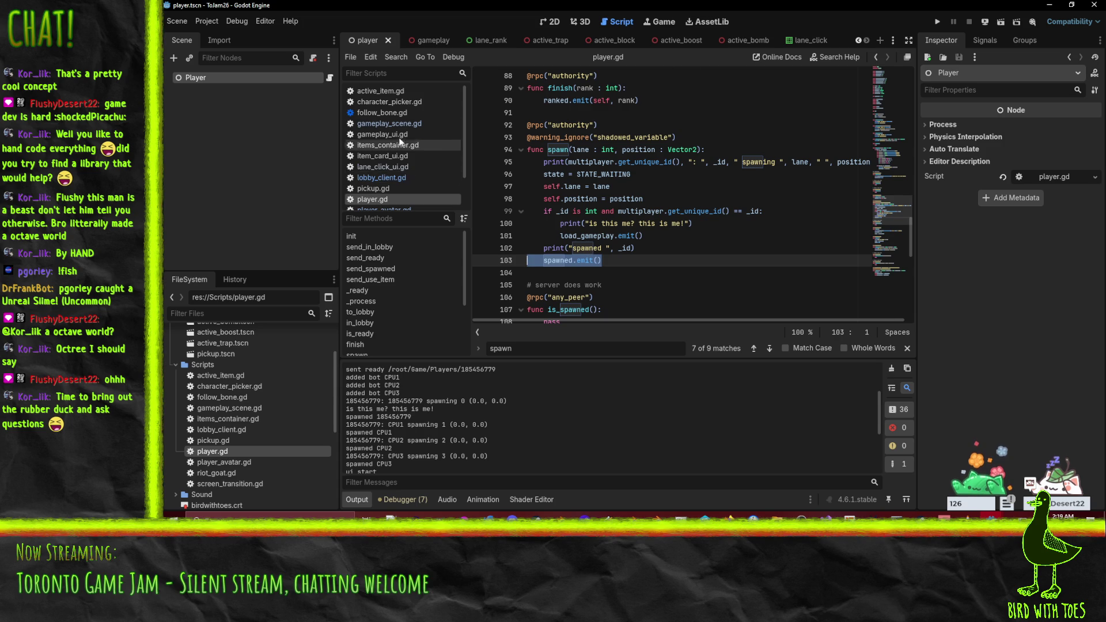
pyautogui.click(386, 179)
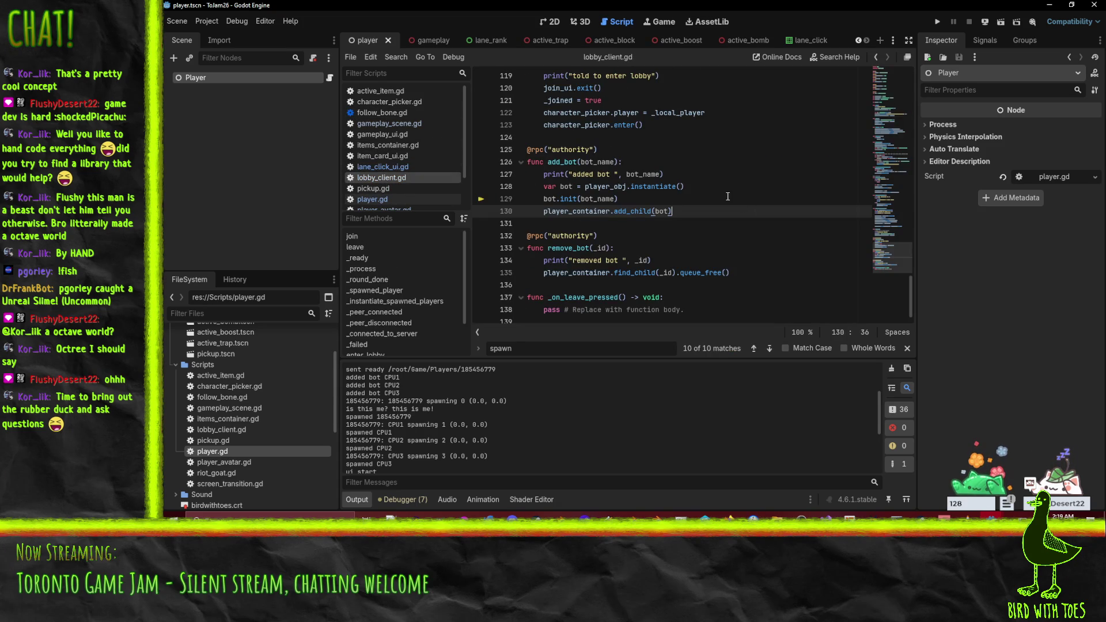
# Paste the _local_player.spawned.connect(_spawned_player) line at the end of add_bot.
pyautogui.click(703, 208)
pyautogui.press('Up')
pyautogui.scroll(6, 710, 208)
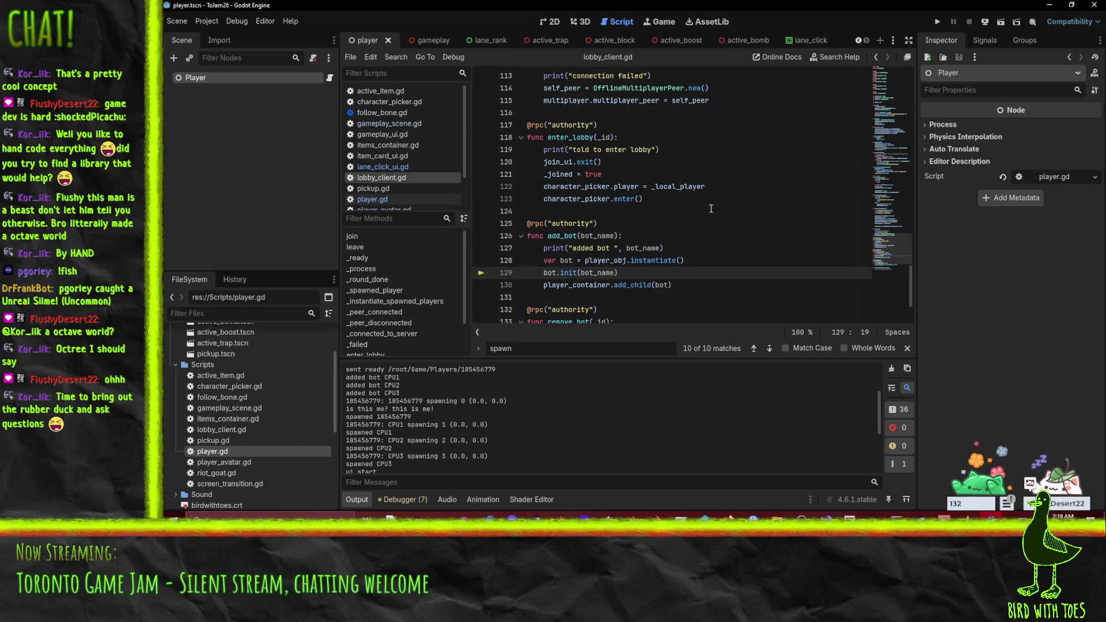
pyautogui.scroll(2, 711, 208)
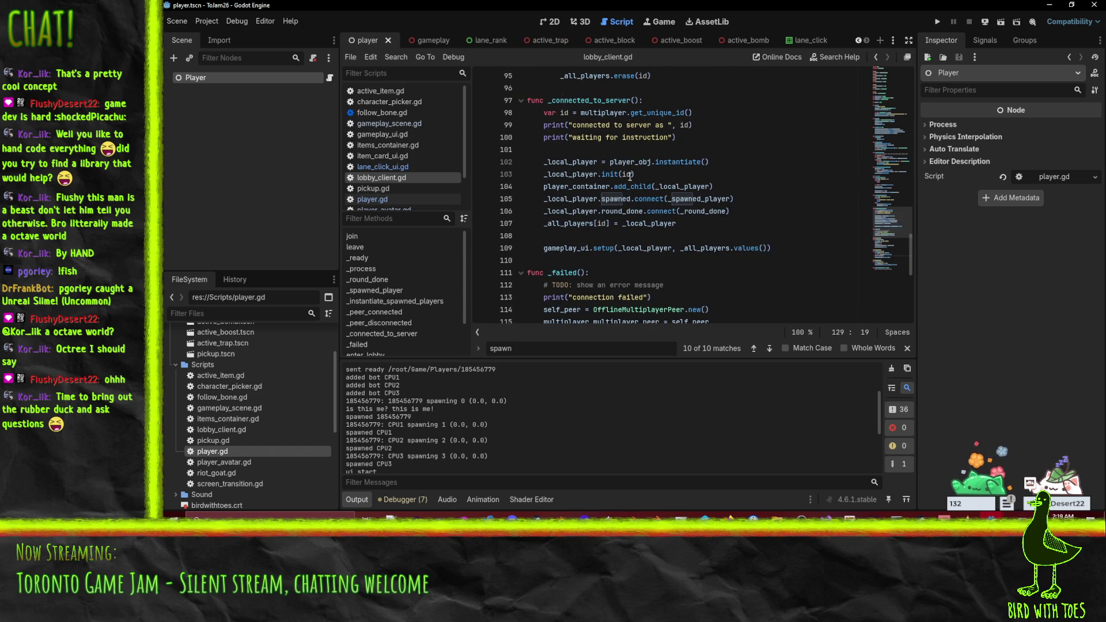
pyautogui.click(567, 201)
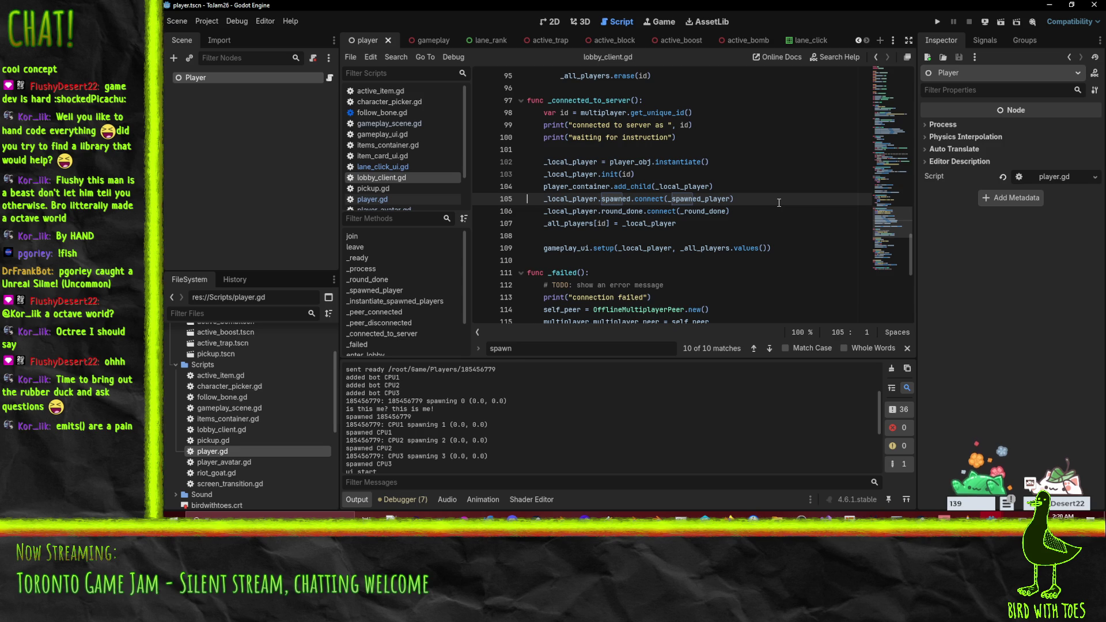
pyautogui.scroll(-5, 779, 203)
pyautogui.click(561, 260)
pyautogui.scroll(5, 561, 259)
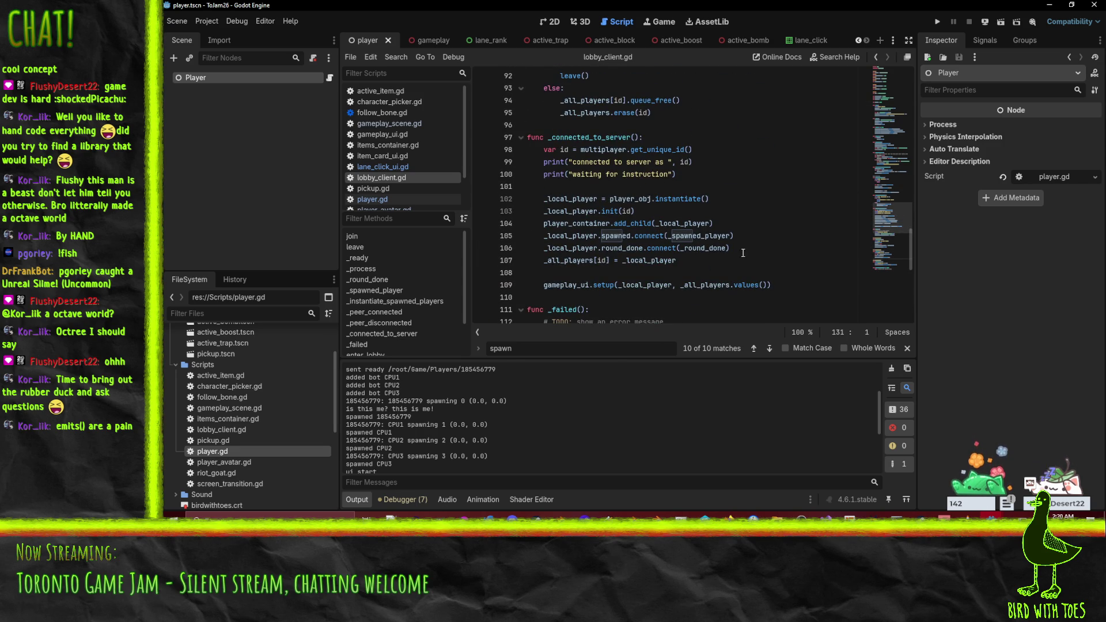
pyautogui.scroll(-5, 748, 242)
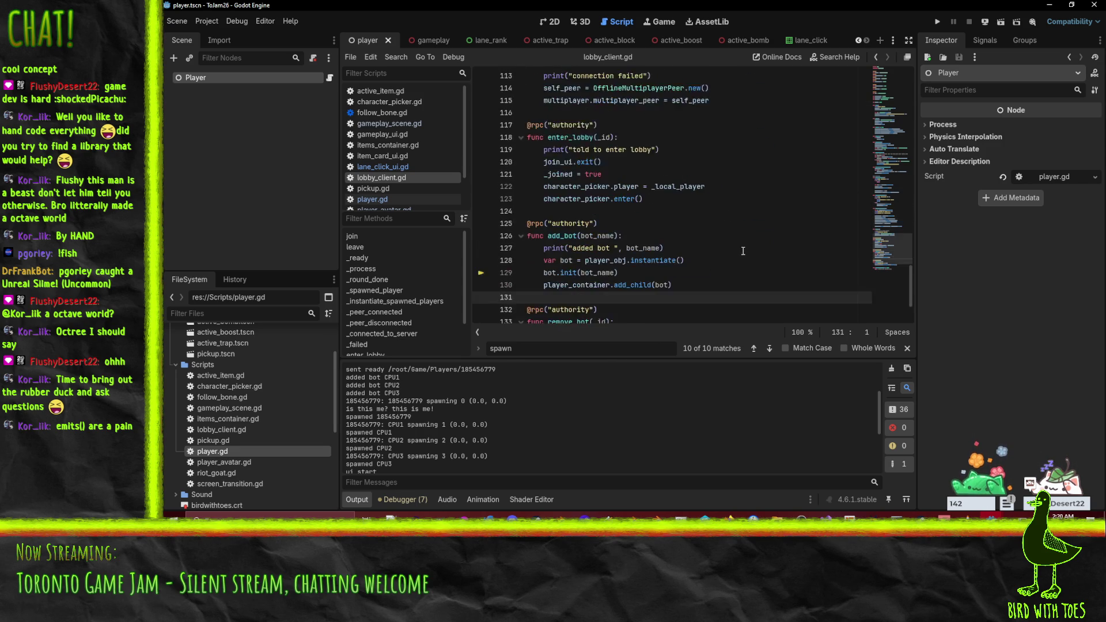
pyautogui.write('_local_player.spawned.connect(_spawned_player)')
# Replace _local_player with bot on the pasted connection line.
pyautogui.moveTo(543, 260); pyautogui.dragTo(600, 262)
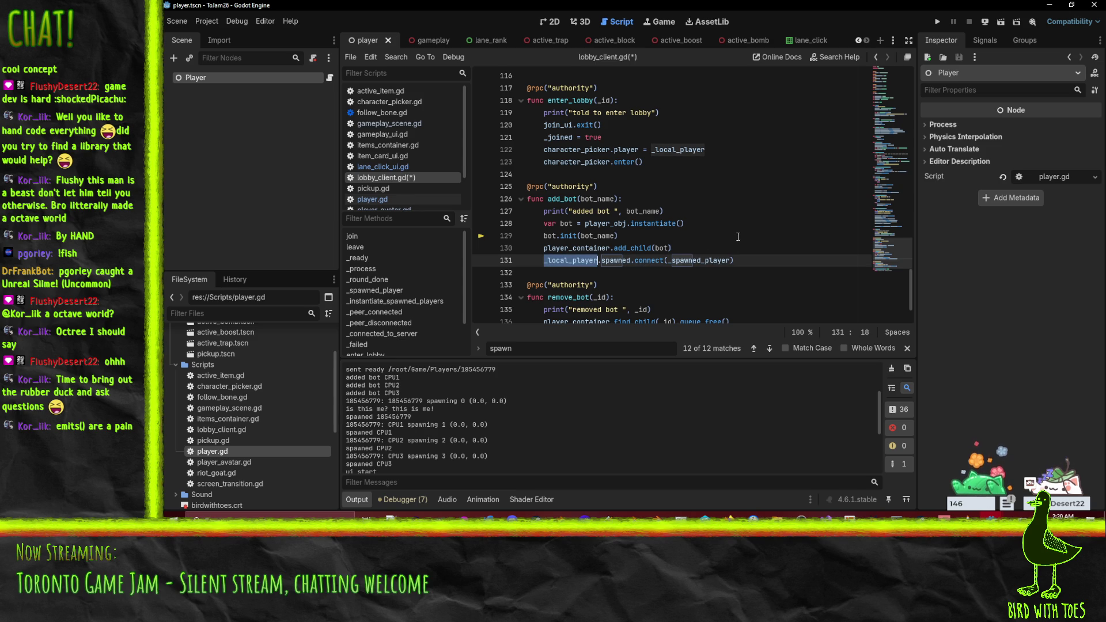
pyautogui.doubleClick(550, 236)
pyautogui.hotkey('ctrl', 'c')
pyautogui.doubleClick(570, 260)
pyautogui.hotkey('ctrl', 'v')
pyautogui.click(647, 259)
pyautogui.tripleClick(647, 259)
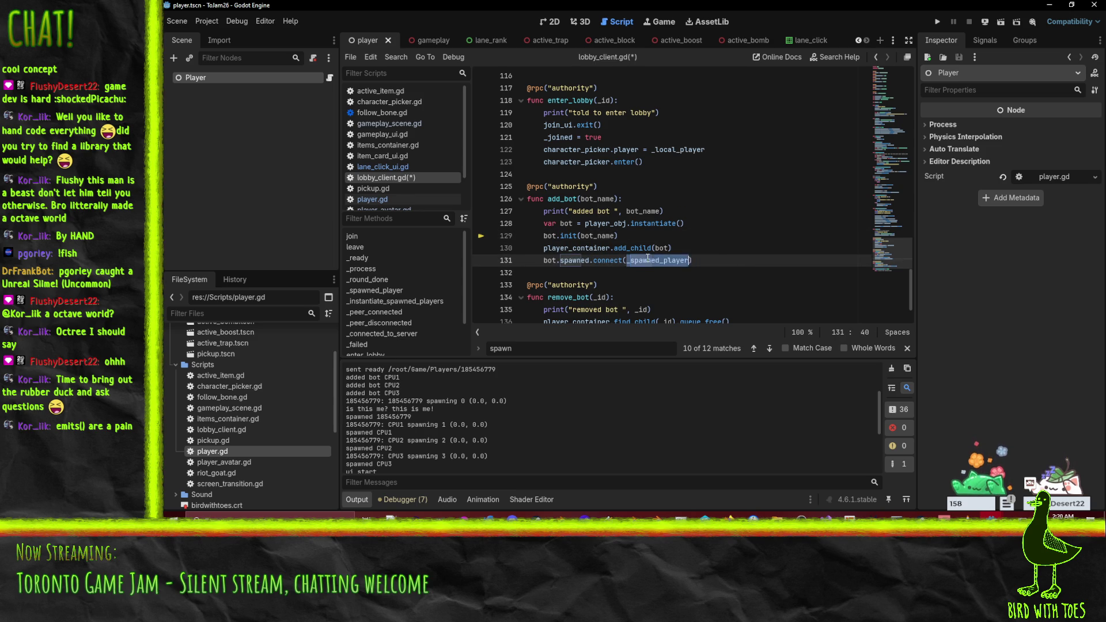
# Search the script for _spawned_player and jump to its definition.
pyautogui.scroll(-2, 750, 248)
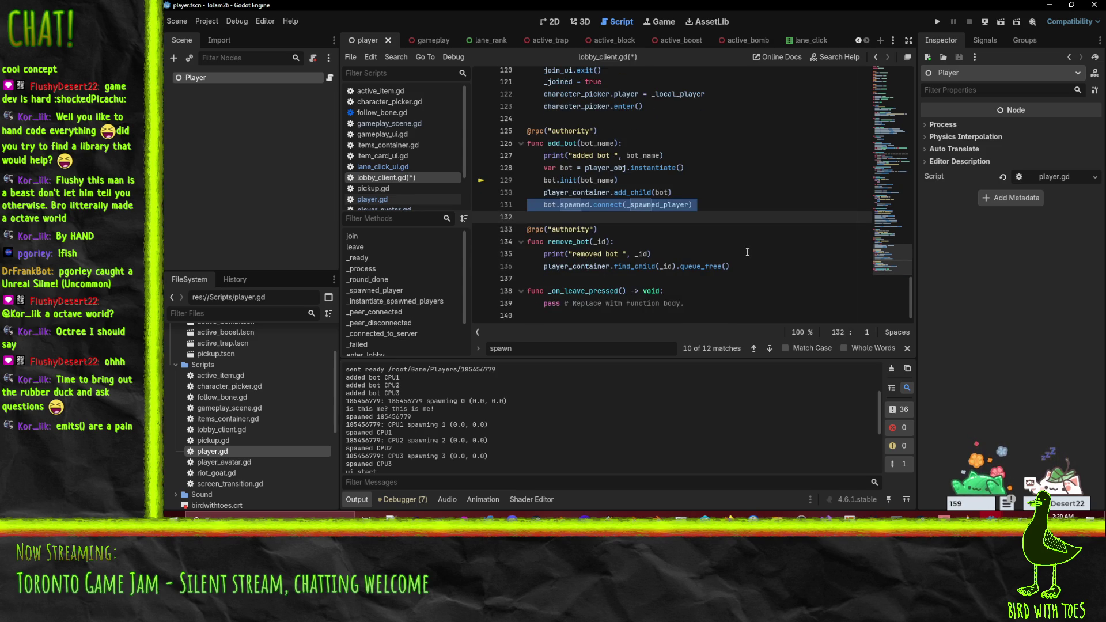
pyautogui.doubleClick(656, 205)
pyautogui.hotkey('ctrl', 'f')
pyautogui.click(768, 348)
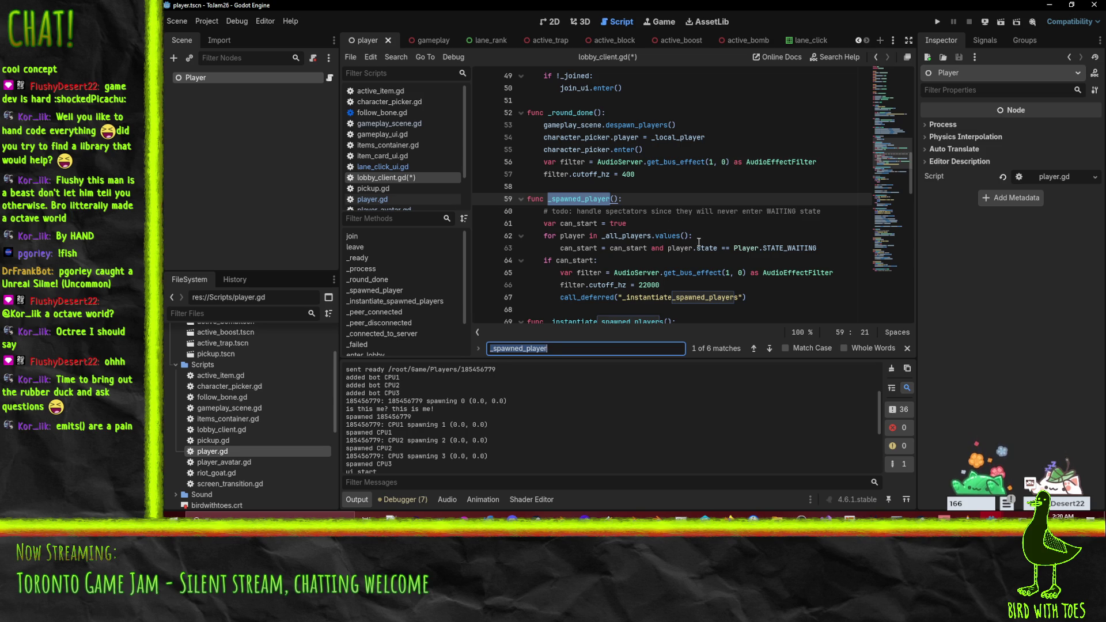
# Trace the can_start flag and select the STATE_WAITING player loop in _spawned_player.
pyautogui.click(828, 250)
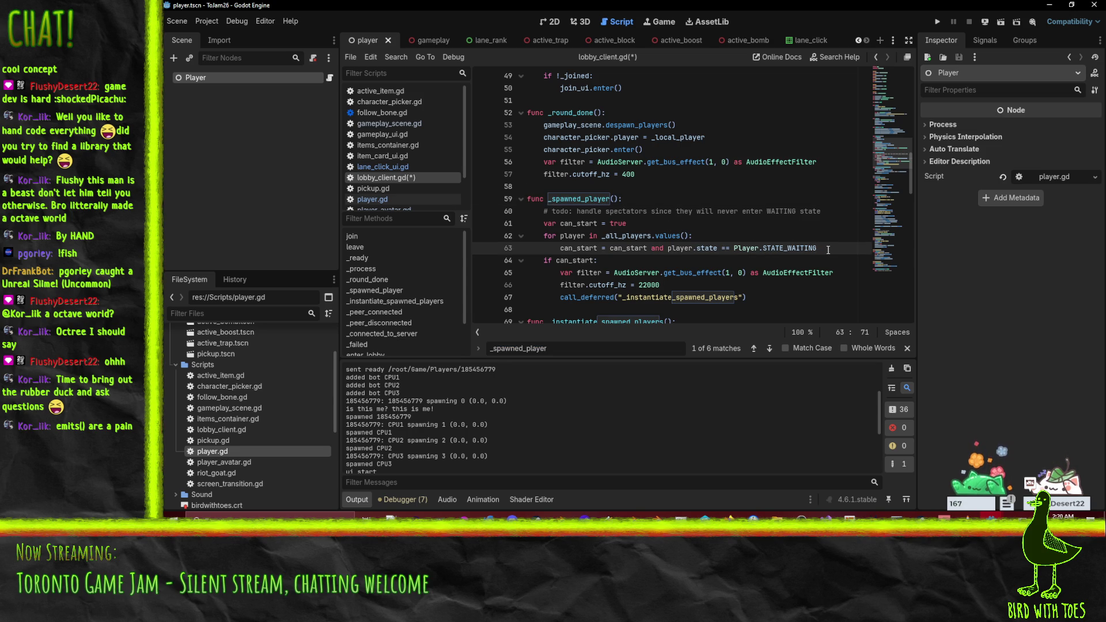
pyautogui.moveTo(630, 248)
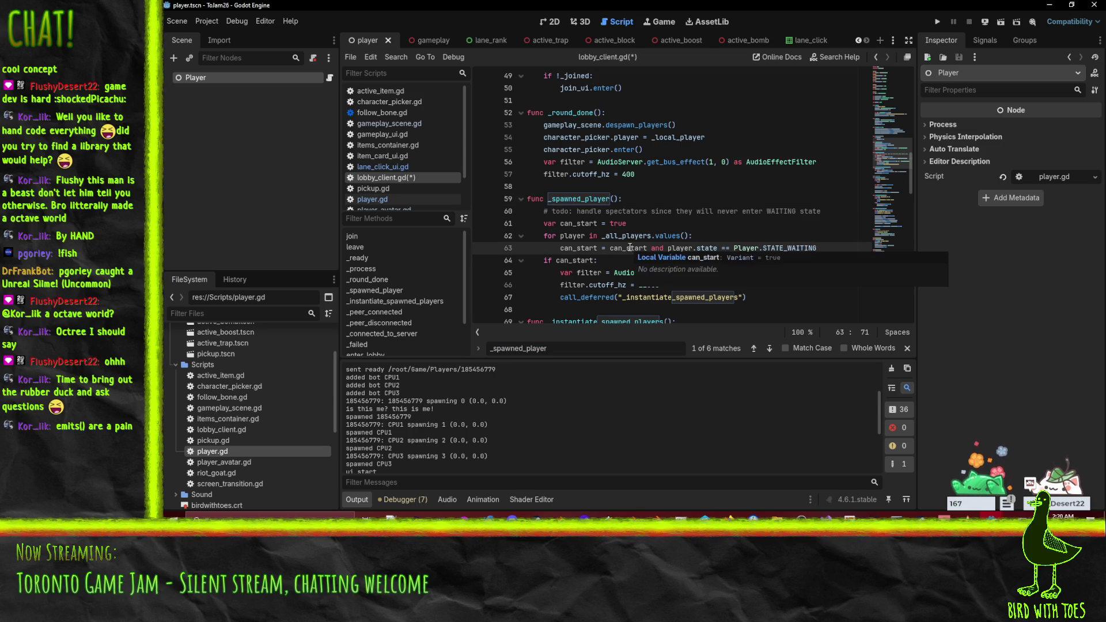
pyautogui.doubleClick(578, 249)
pyautogui.scroll(-3, 721, 249)
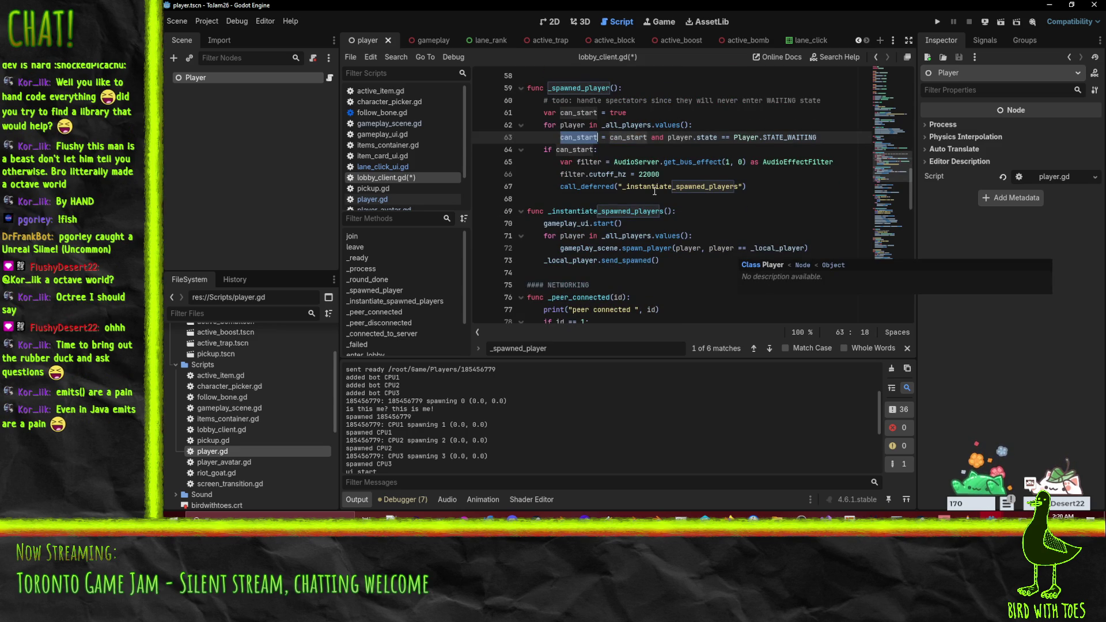
pyautogui.scroll(1, 766, 272)
pyautogui.click(582, 149)
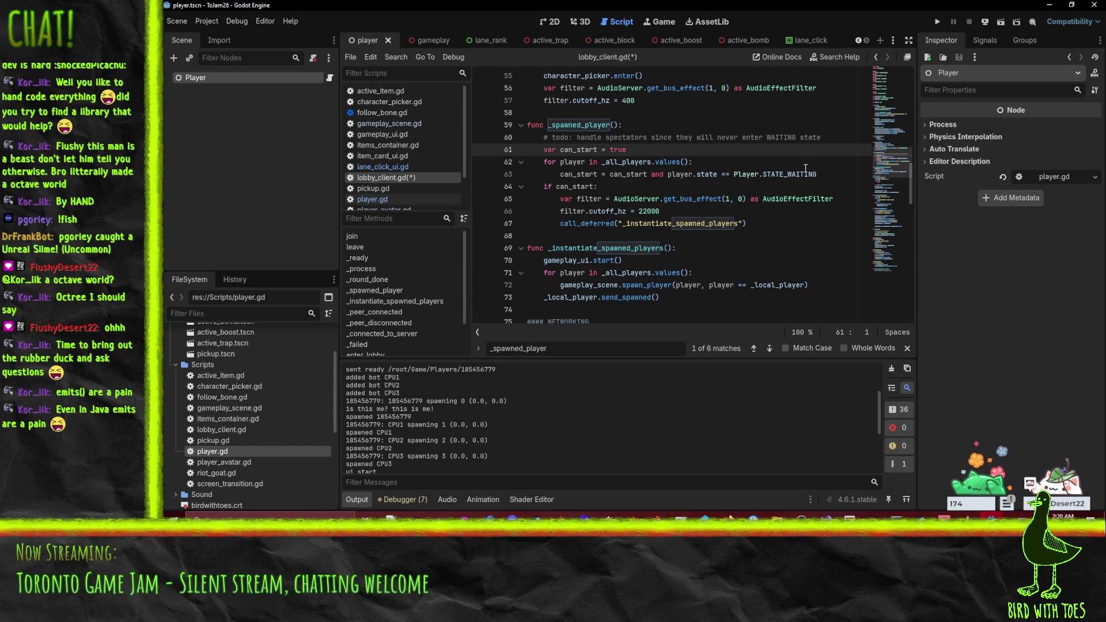
pyautogui.press('Down')
pyautogui.press('Down')
pyautogui.press('Down')
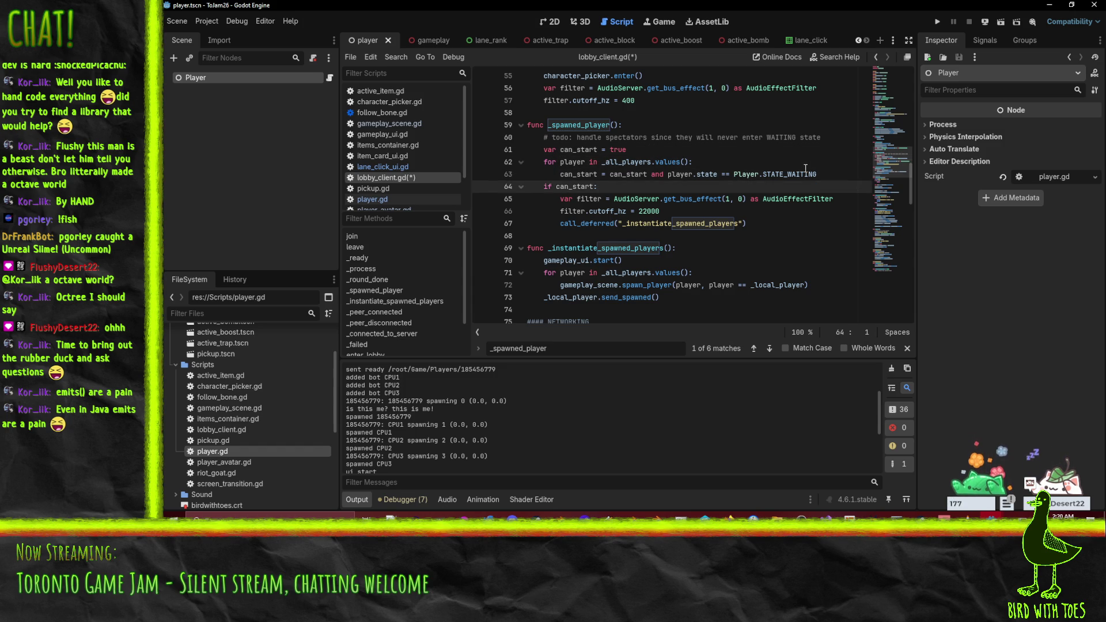
pyautogui.press('Up')
pyautogui.press('Up')
pyautogui.press('Up')
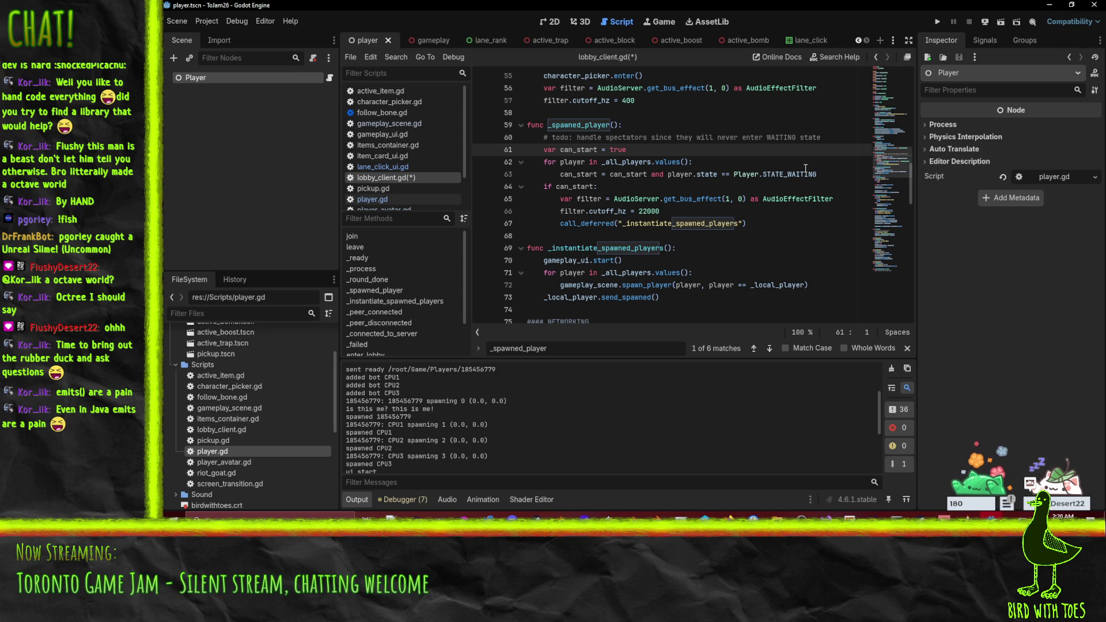
pyautogui.press('Down')
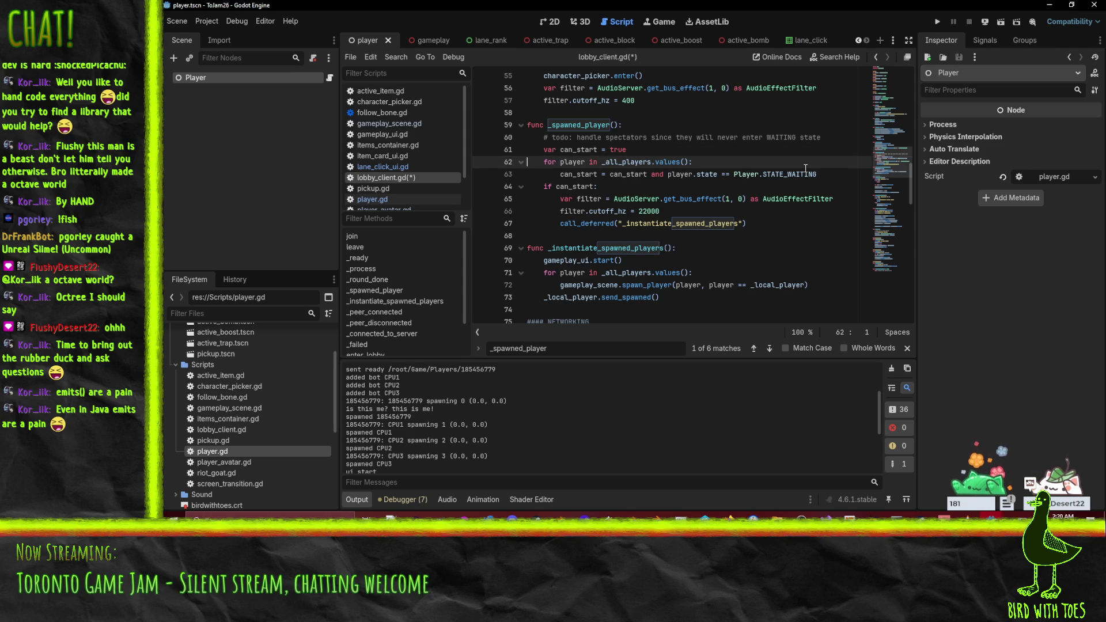
pyautogui.hotkey('shift', 'Down')
# Comment out the STATE_WAITING player loop and start a new note below the todo comment.
pyautogui.hotkey('ctrl', 'k')
pyautogui.press('Up')
pyautogui.press('Up')
pyautogui.press('End')
pyautogui.press('Return')
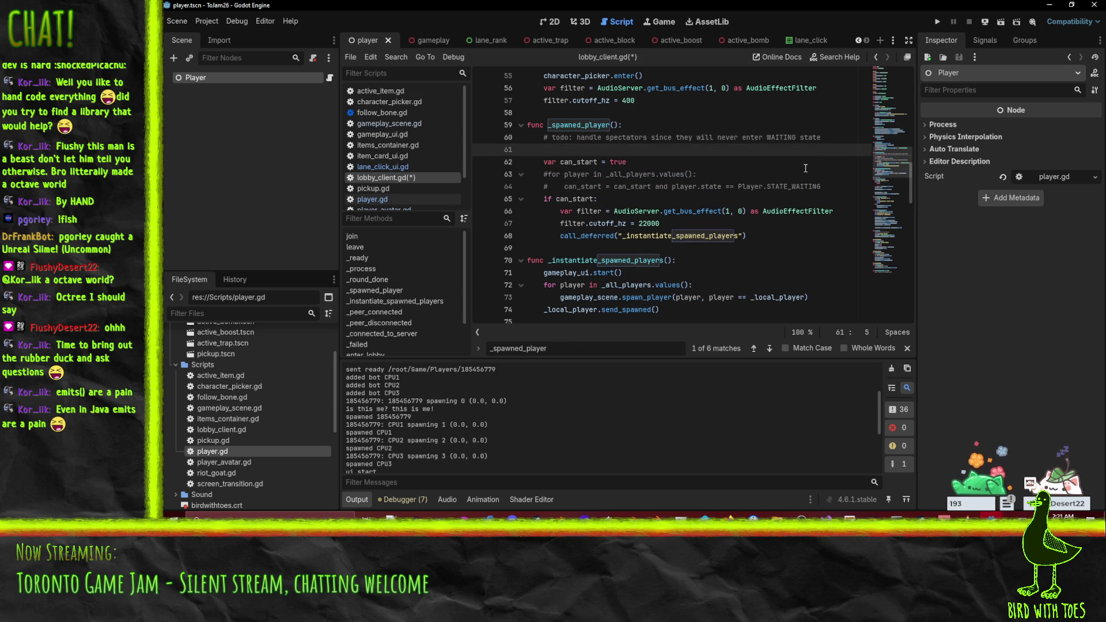
pyautogui.write('do:')
pyautogui.write('start')
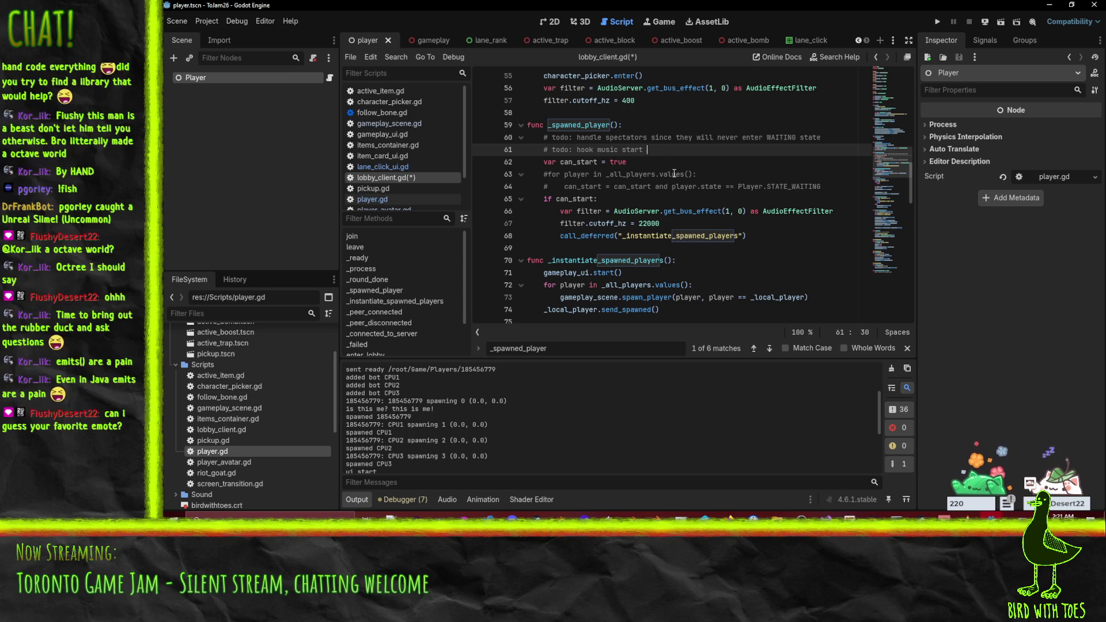
# Save lobby_client.gd with the player state loop commented out.
pyautogui.doubleClick(711, 187)
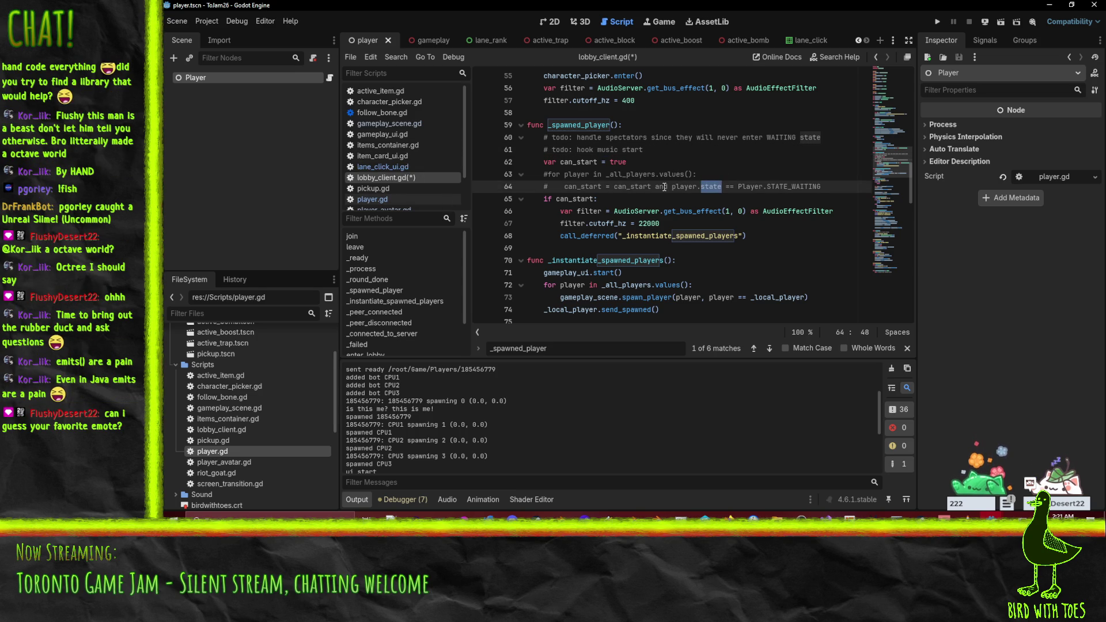
pyautogui.scroll(-2, 413, 205)
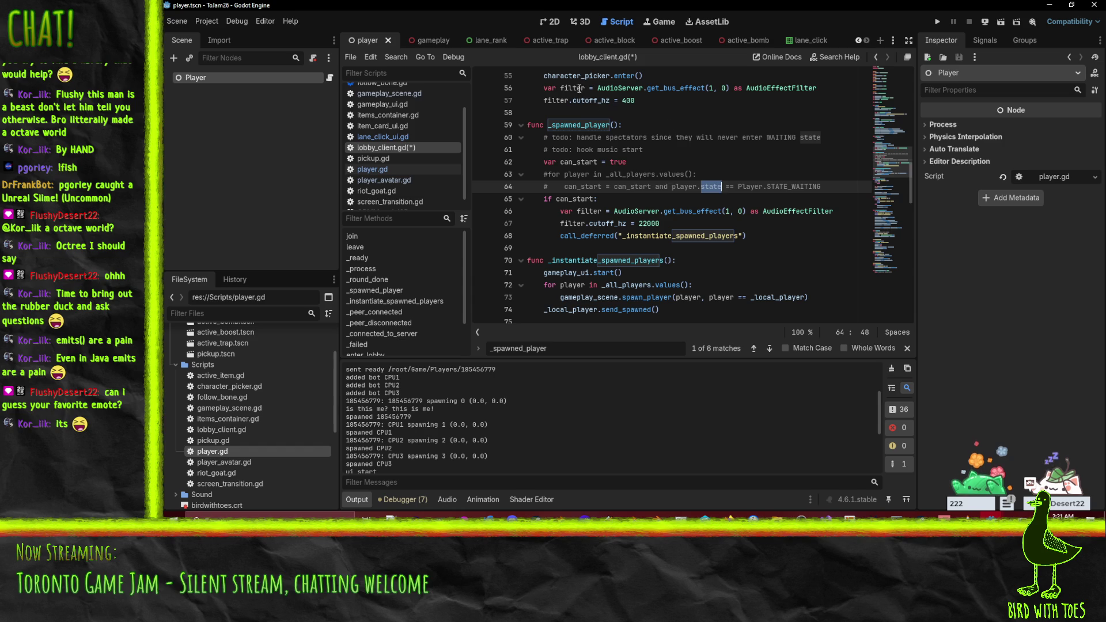
pyautogui.moveTo(674, 186); pyautogui.dragTo(677, 174)
pyautogui.click(805, 173)
pyautogui.hotkey('ctrl', 's')
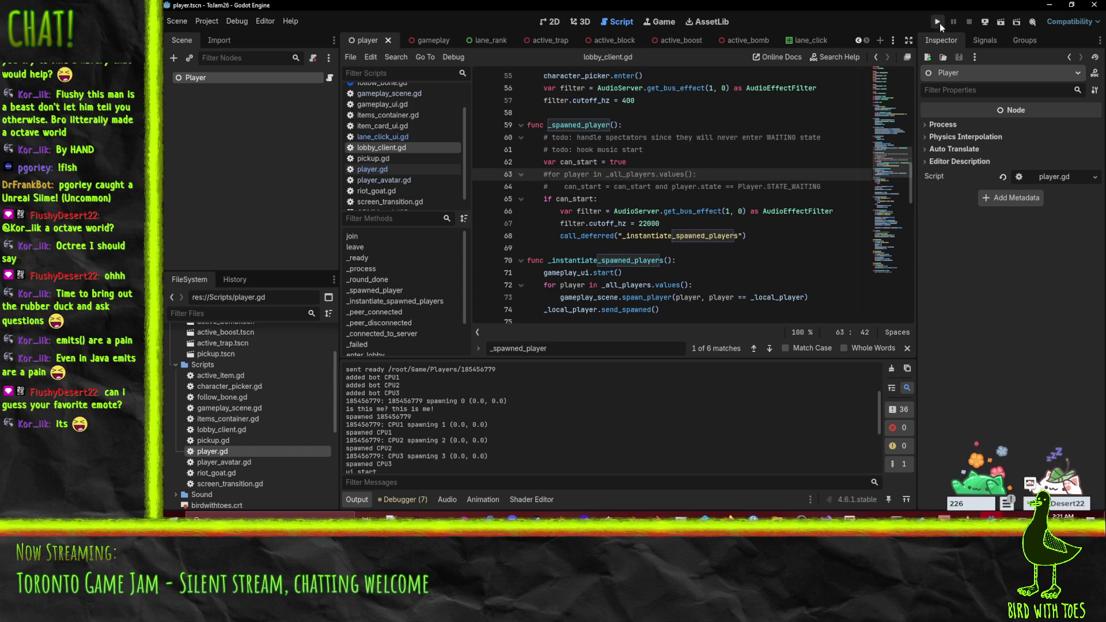
# Uncomment the state loop, delete the '# todo: hook music start' line, and launch the game.
pyautogui.click(570, 186)
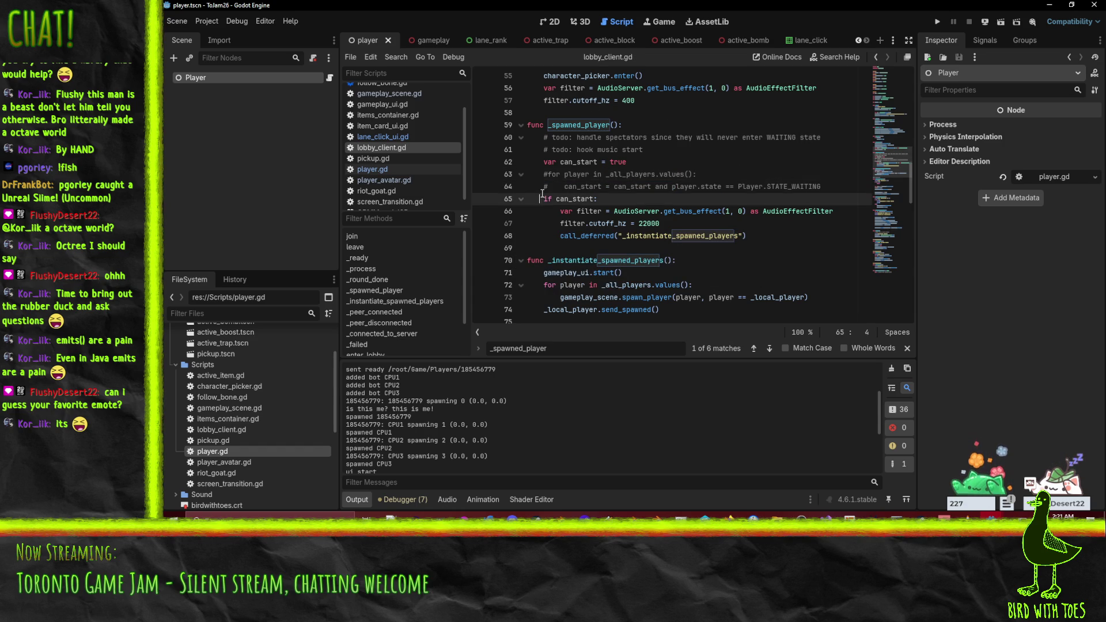
pyautogui.hotkey('ctrl', 'k')
pyautogui.press('Up')
pyautogui.hotkey('ctrl', 'k')
pyautogui.click(640, 149)
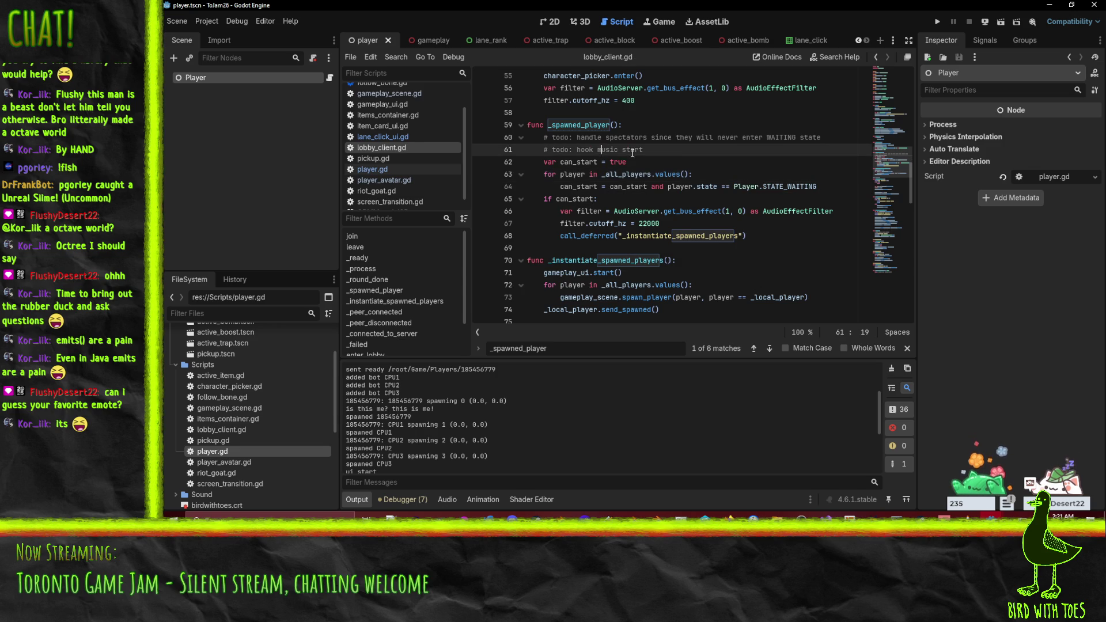
pyautogui.hotkey('ctrl', 'shift', 'k')
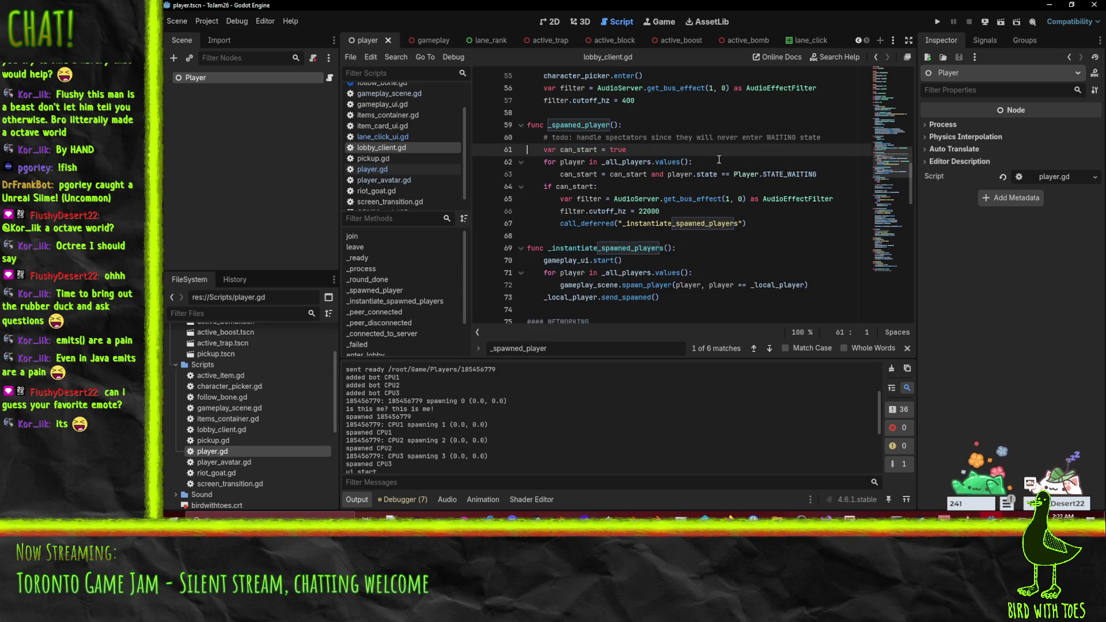
pyautogui.click(936, 22)
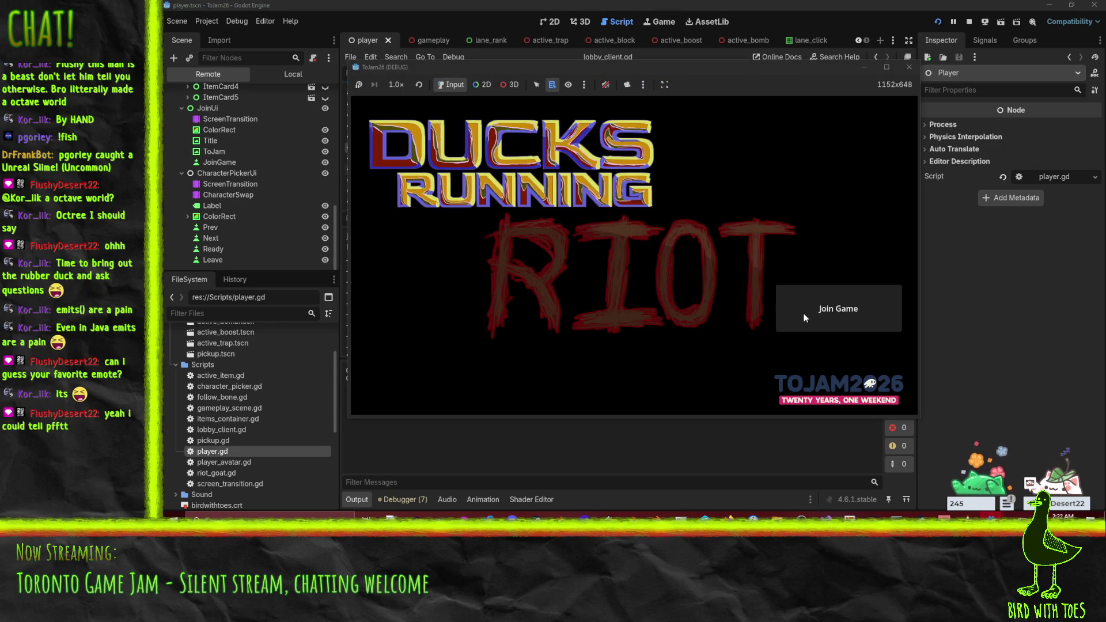
# Join the game, read the 22 CPU2/CPU3 node-not-found errors, then return to the server editor.
pyautogui.click(803, 313)
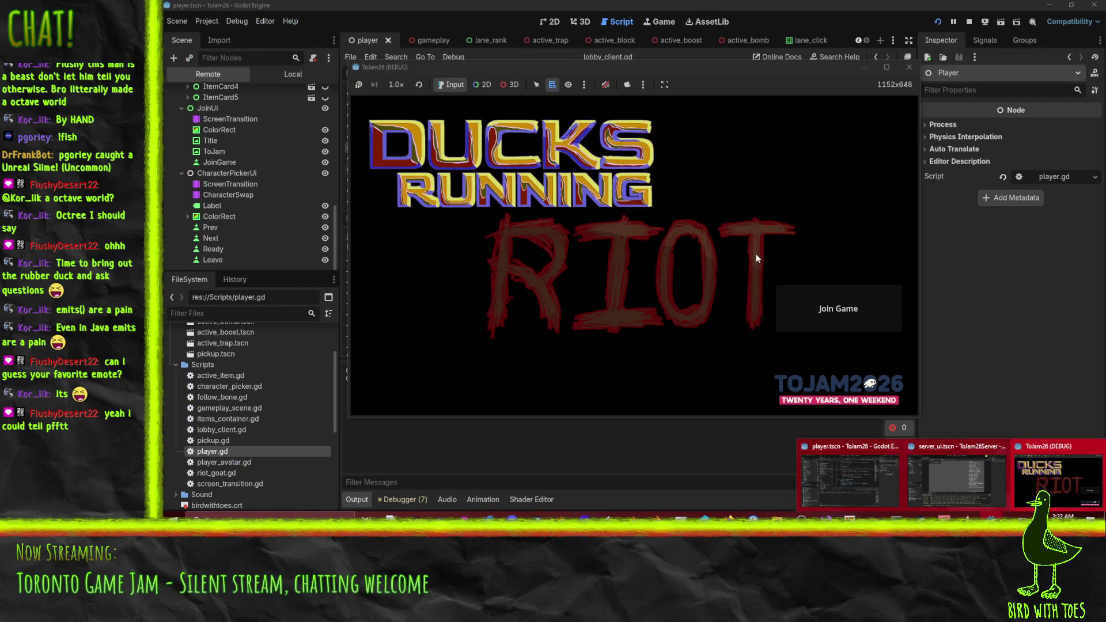
pyautogui.click(839, 310)
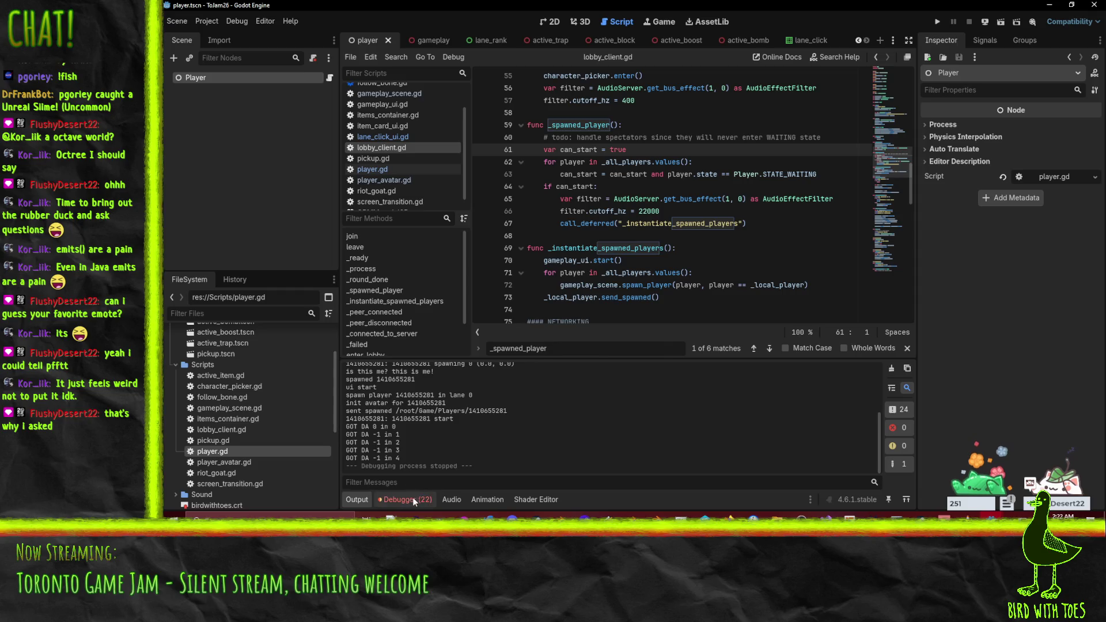
pyautogui.click(412, 497)
pyautogui.scroll(-2, 567, 454)
pyautogui.scroll(-2, 568, 454)
pyautogui.scroll(4, 553, 449)
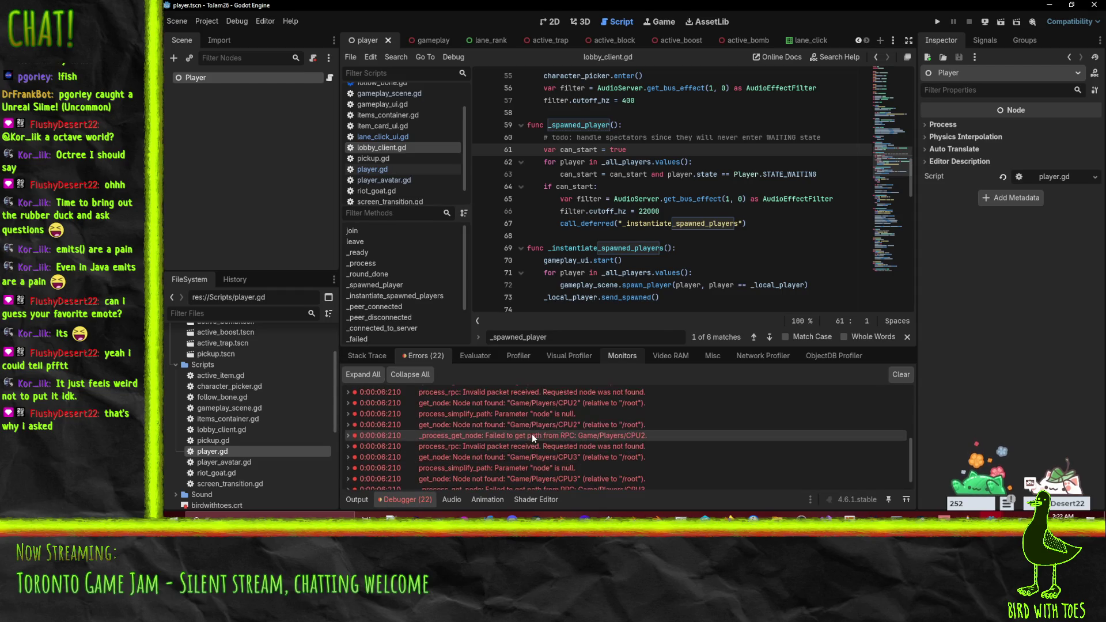
pyautogui.scroll(-5, 549, 455)
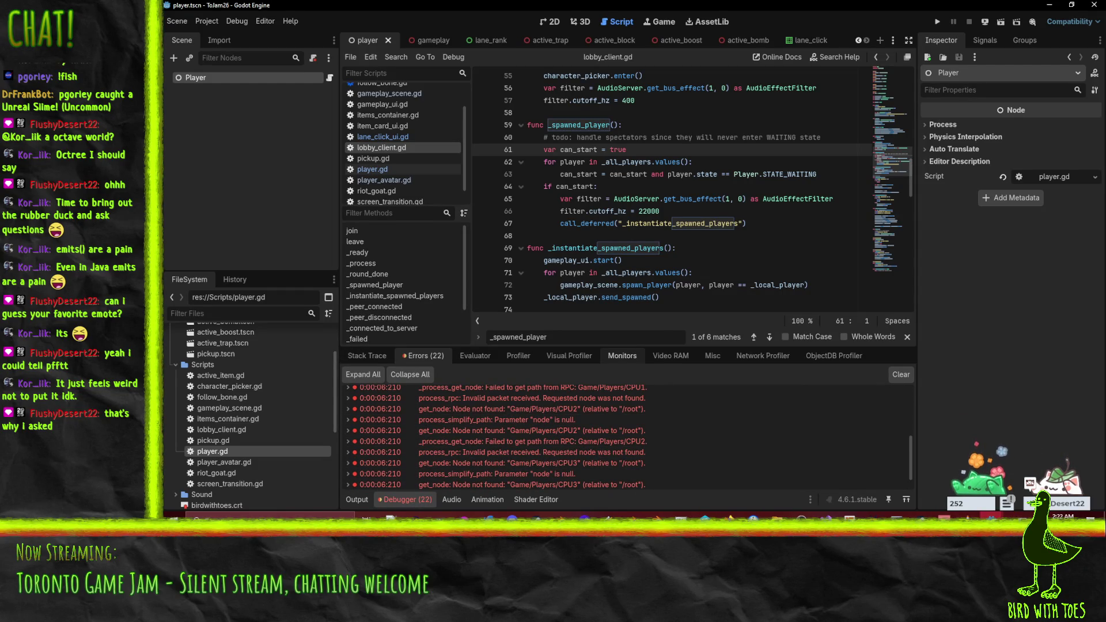
pyautogui.click(990, 515)
pyautogui.click(1017, 470)
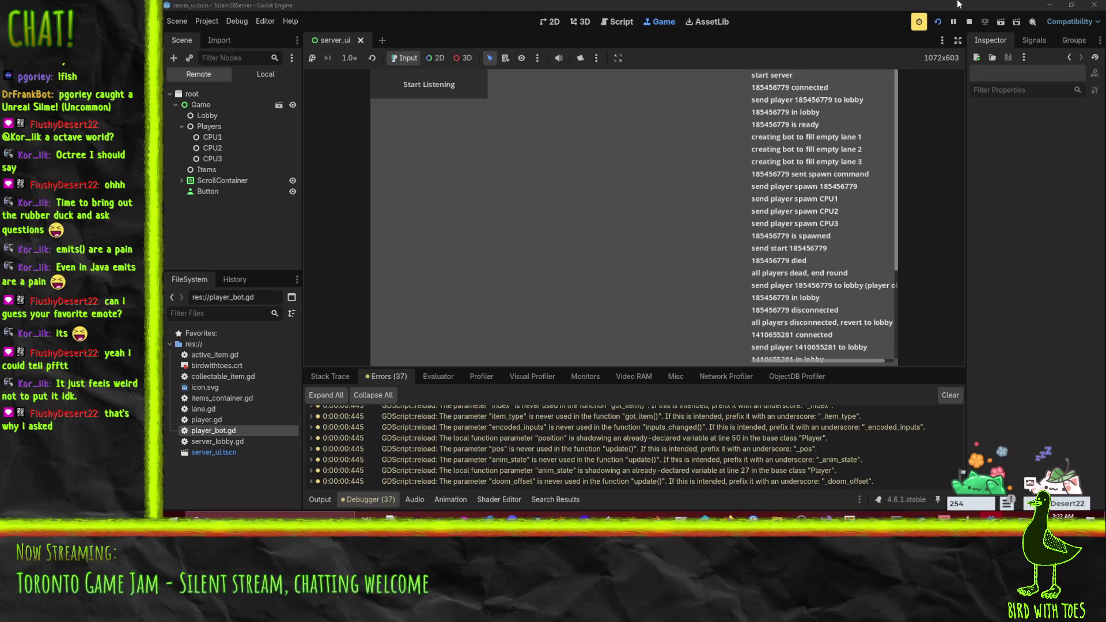
# Relaunch the server with Start Listening, then run the client game from its editor.
pyautogui.click(969, 21)
pyautogui.click(937, 22)
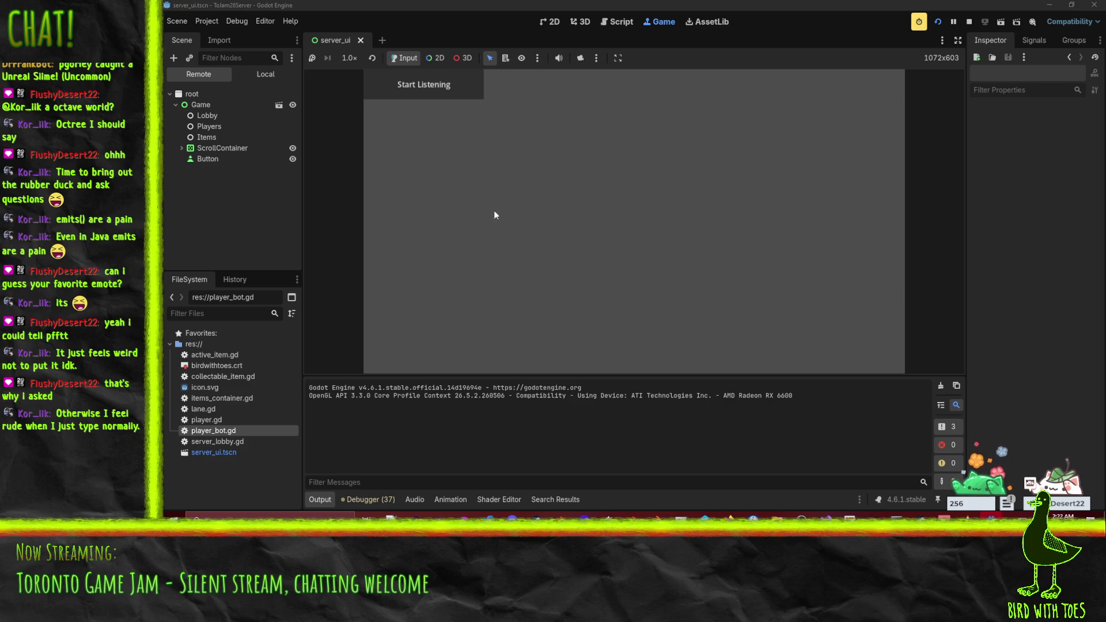
pyautogui.click(383, 90)
pyautogui.moveTo(968, 514)
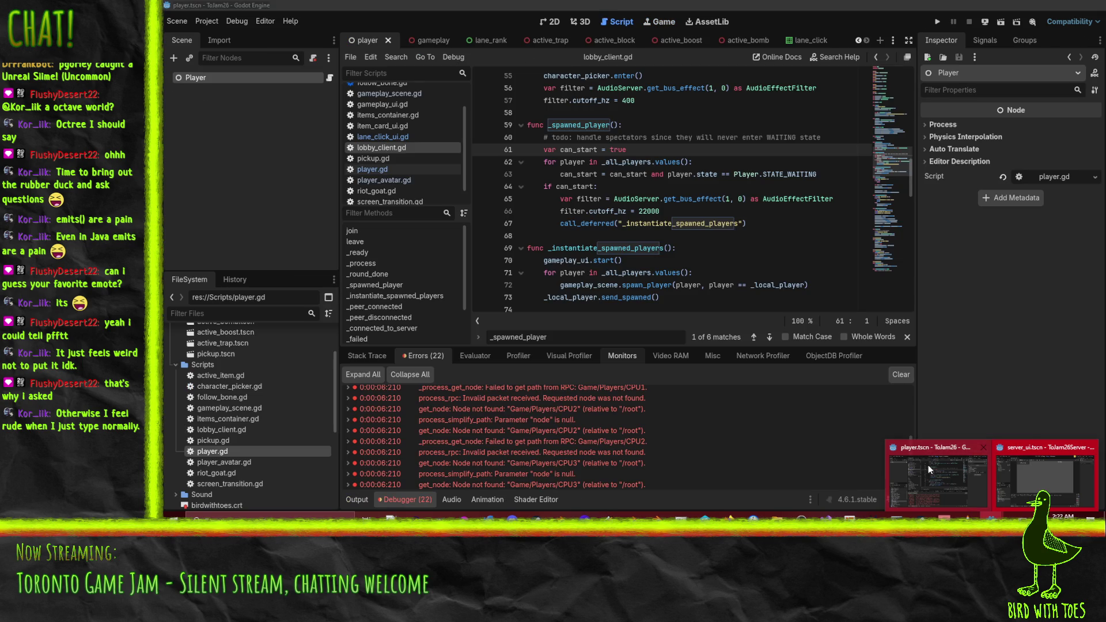
pyautogui.click(928, 464)
pyautogui.click(936, 21)
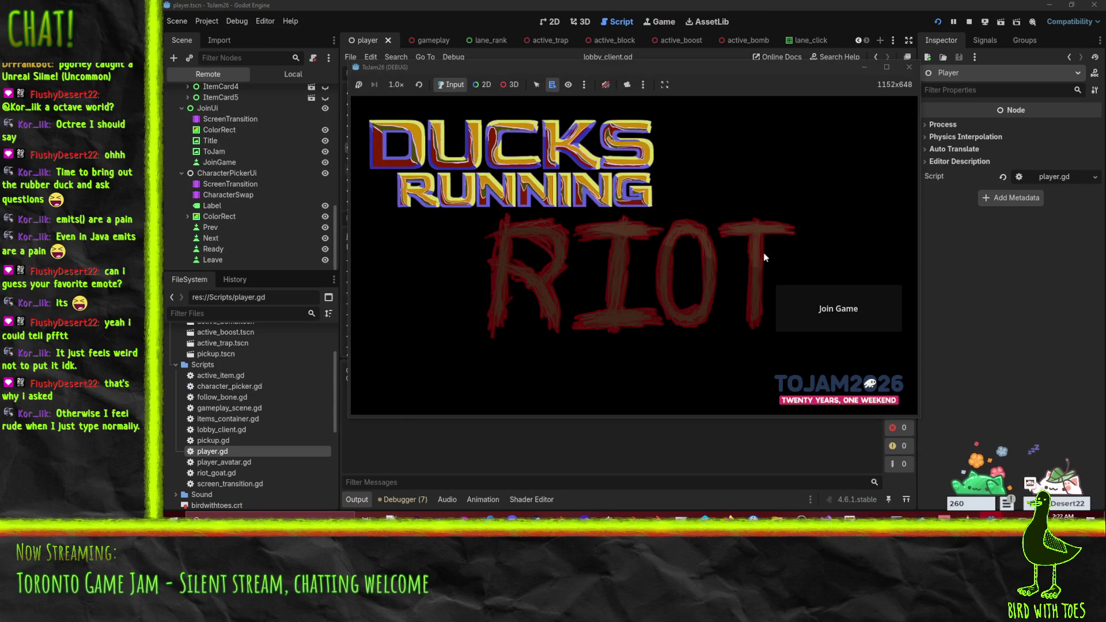
pyautogui.click(838, 309)
pyautogui.click(612, 362)
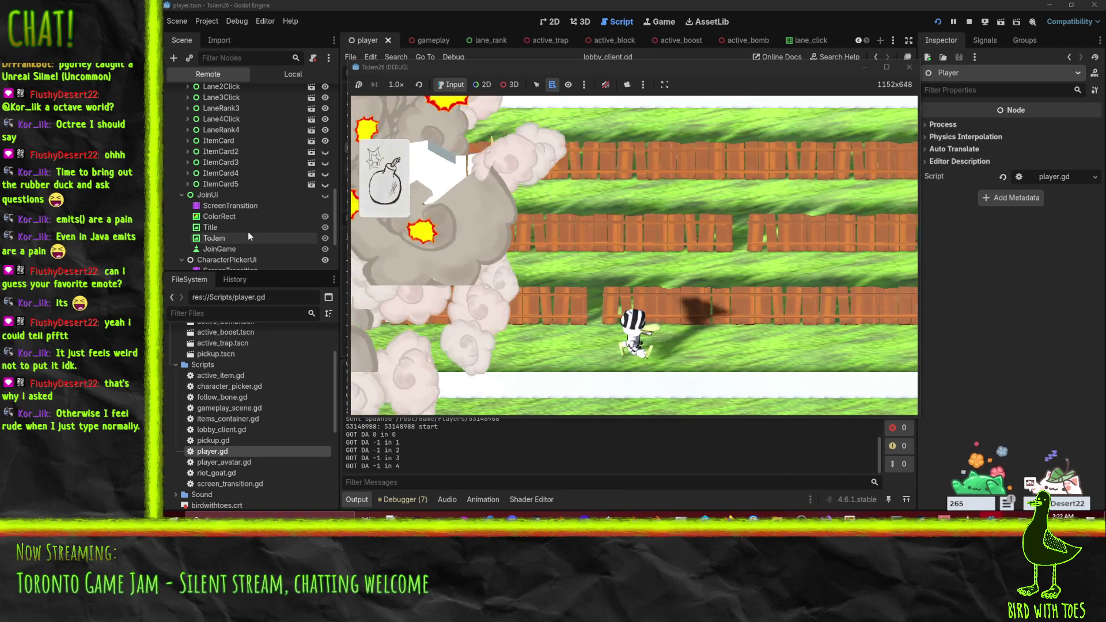
pyautogui.click(235, 238)
pyautogui.scroll(-5, 203, 154)
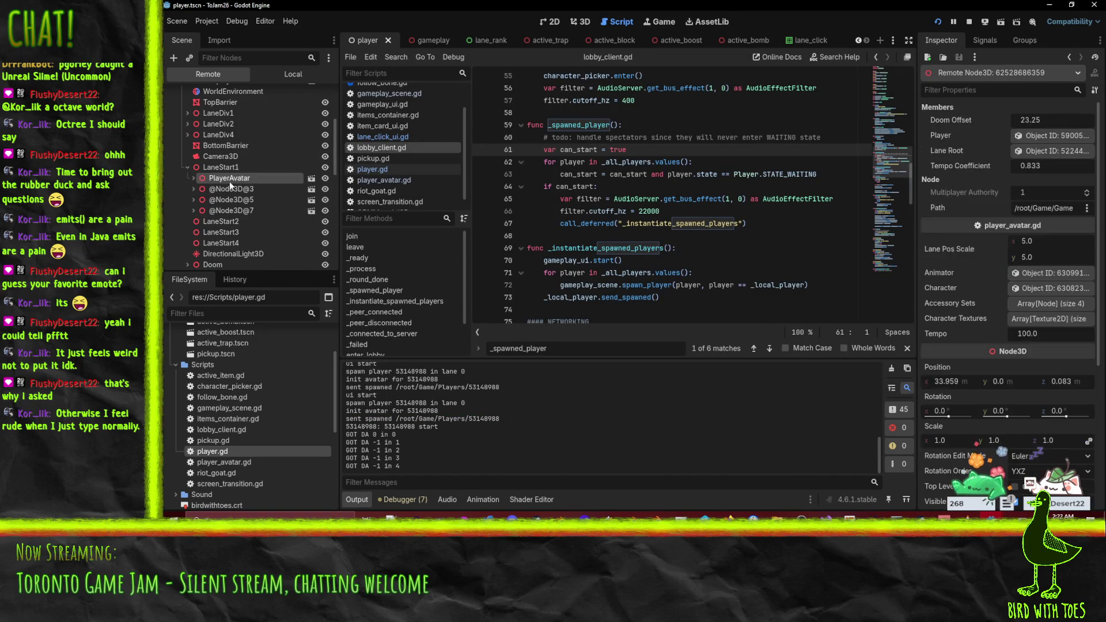
pyautogui.click(221, 176)
pyautogui.click(220, 188)
pyautogui.click(199, 189)
pyautogui.click(211, 202)
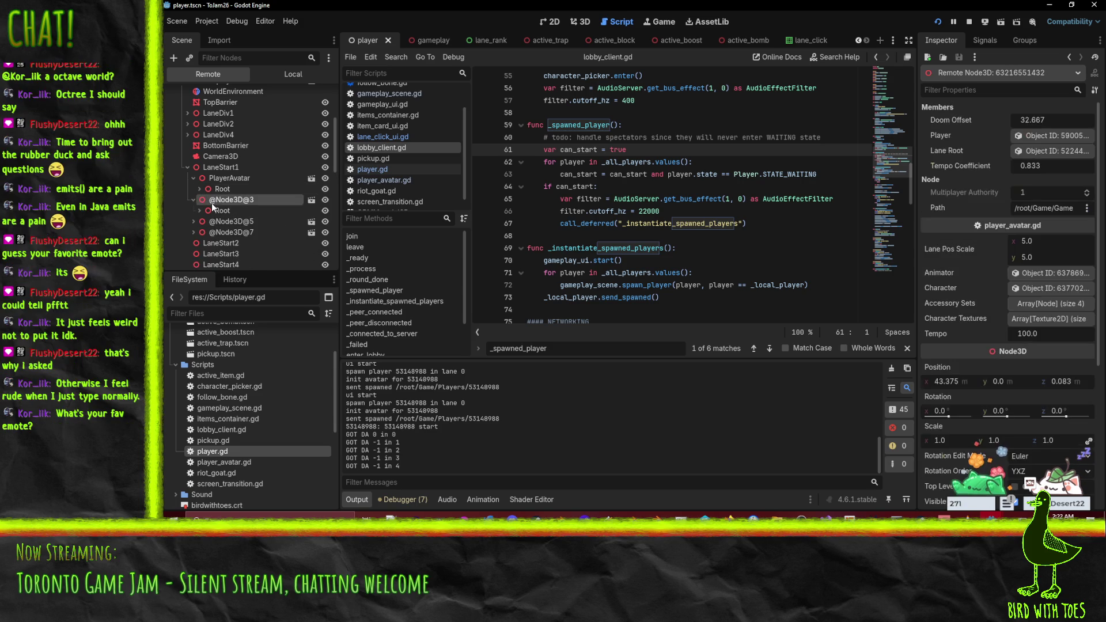
pyautogui.click(222, 223)
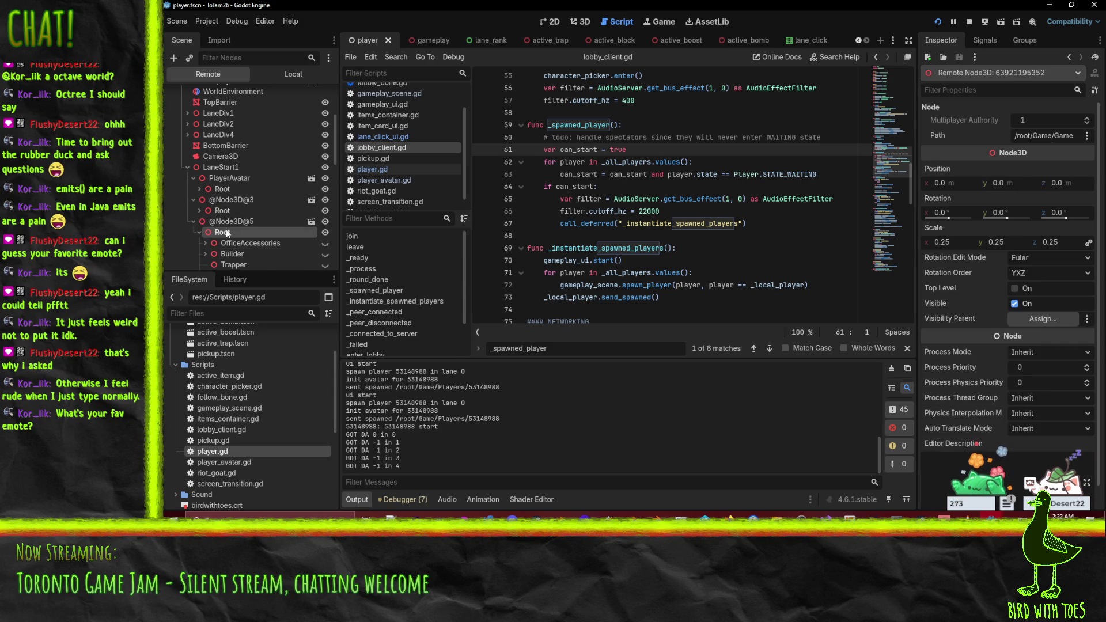
pyautogui.click(200, 232)
pyautogui.scroll(-1, 230, 221)
pyautogui.scroll(-3, 232, 220)
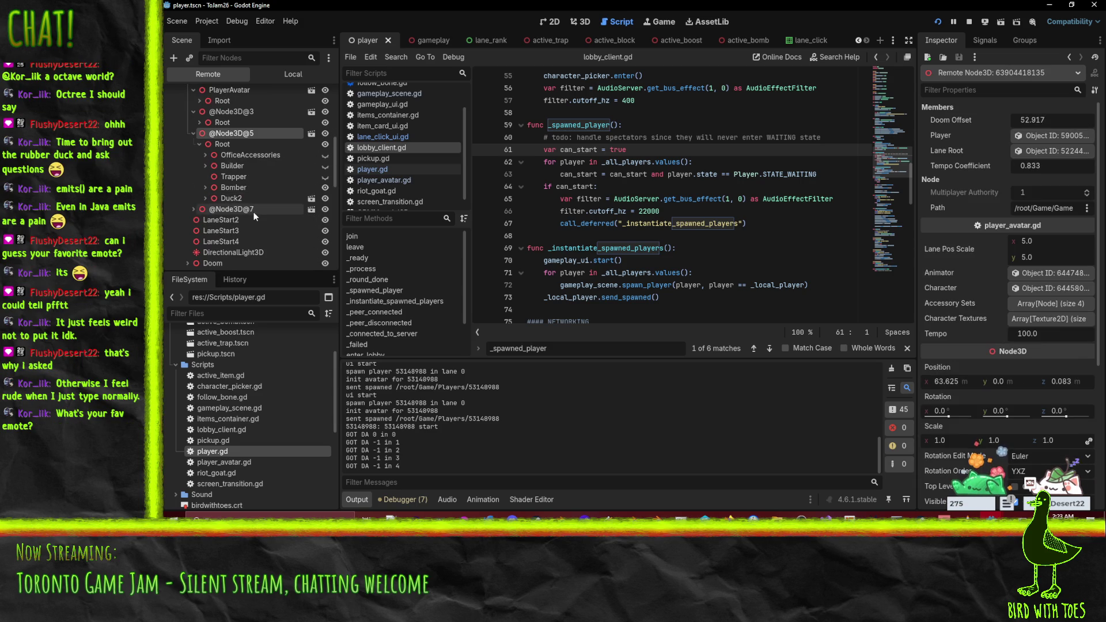
pyautogui.click(242, 209)
pyautogui.click(222, 219)
pyautogui.click(200, 219)
pyautogui.scroll(-1, 244, 202)
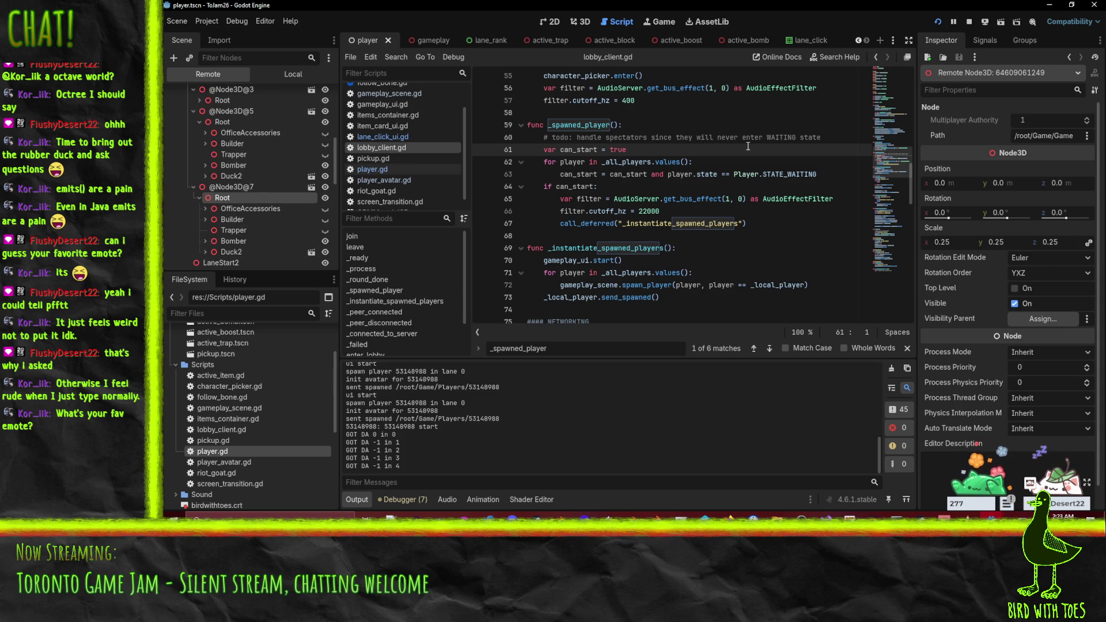
pyautogui.click(248, 188)
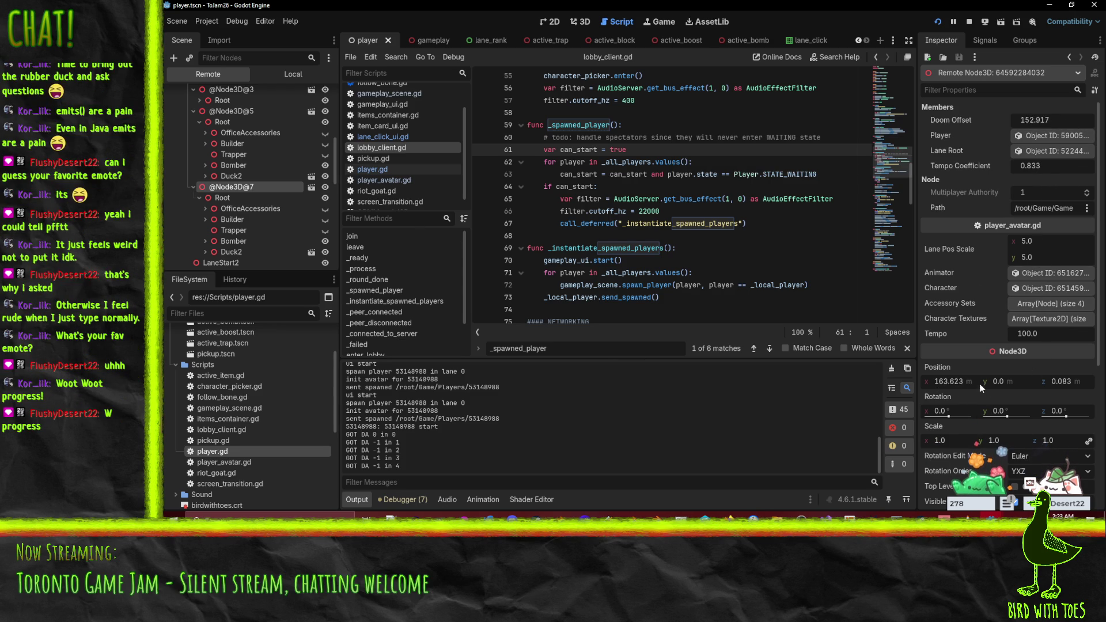
# Play the round to the end and close the running game window.
pyautogui.moveTo(968, 512)
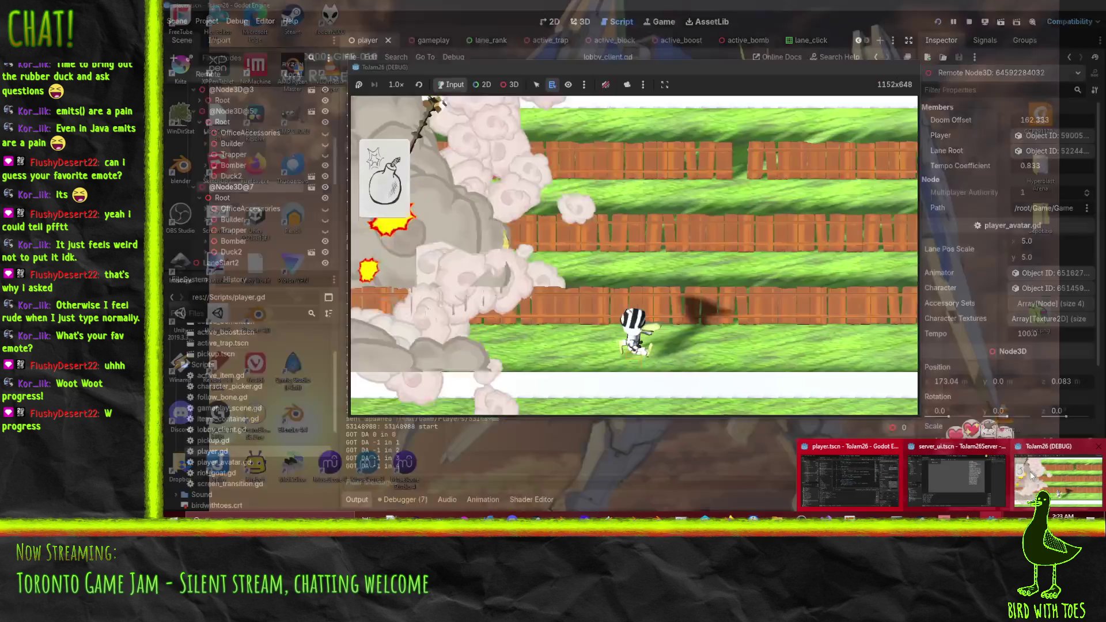
pyautogui.click(916, 438)
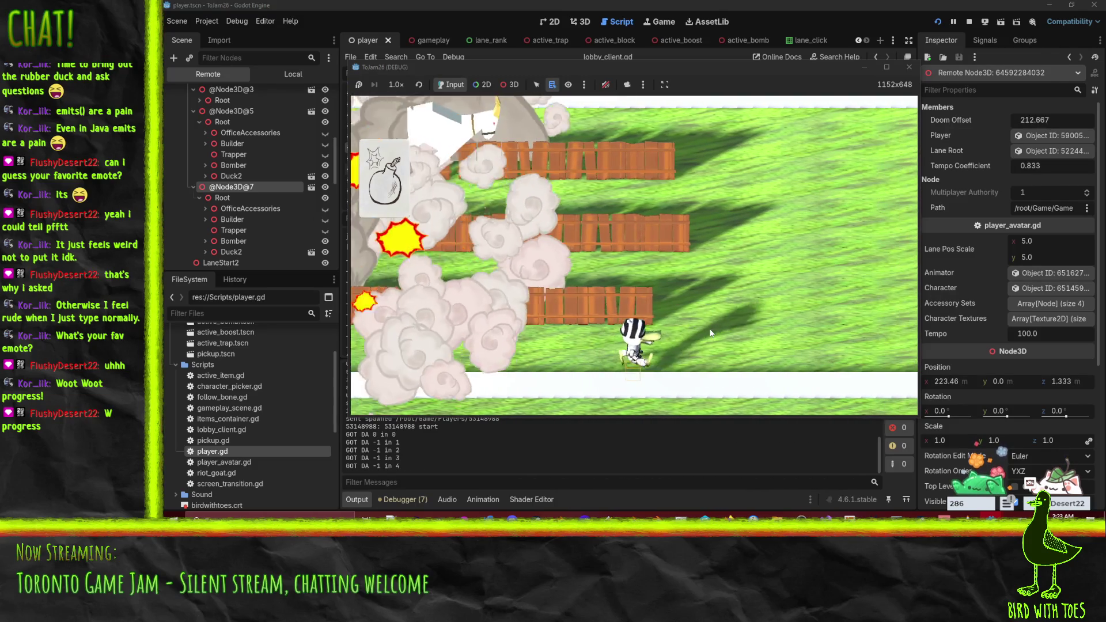
pyautogui.click(238, 112)
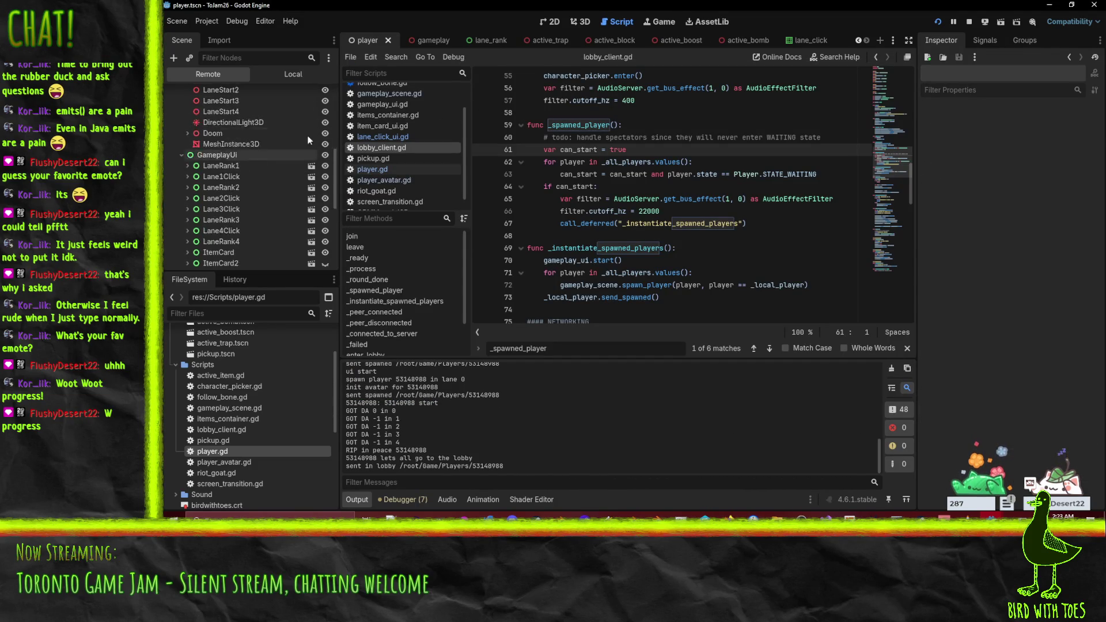
pyautogui.click(743, 223)
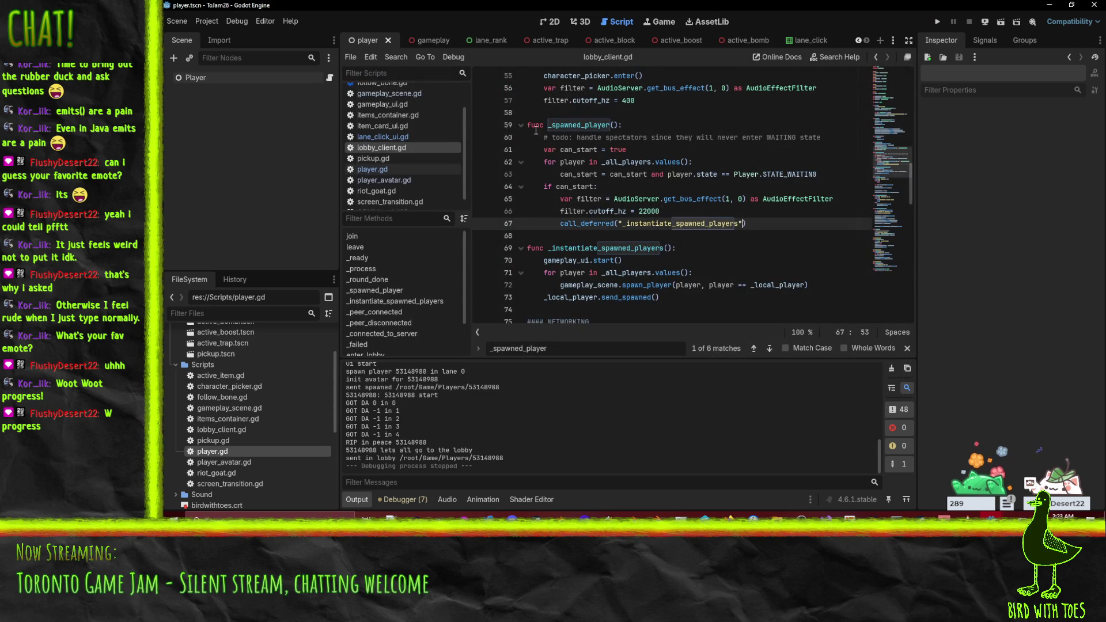
# Follow the deferred _instantiate_spawned_players call and breakpoint its gameplay_scene.spawn_player line 72.
pyautogui.click(578, 136)
pyautogui.click(637, 224)
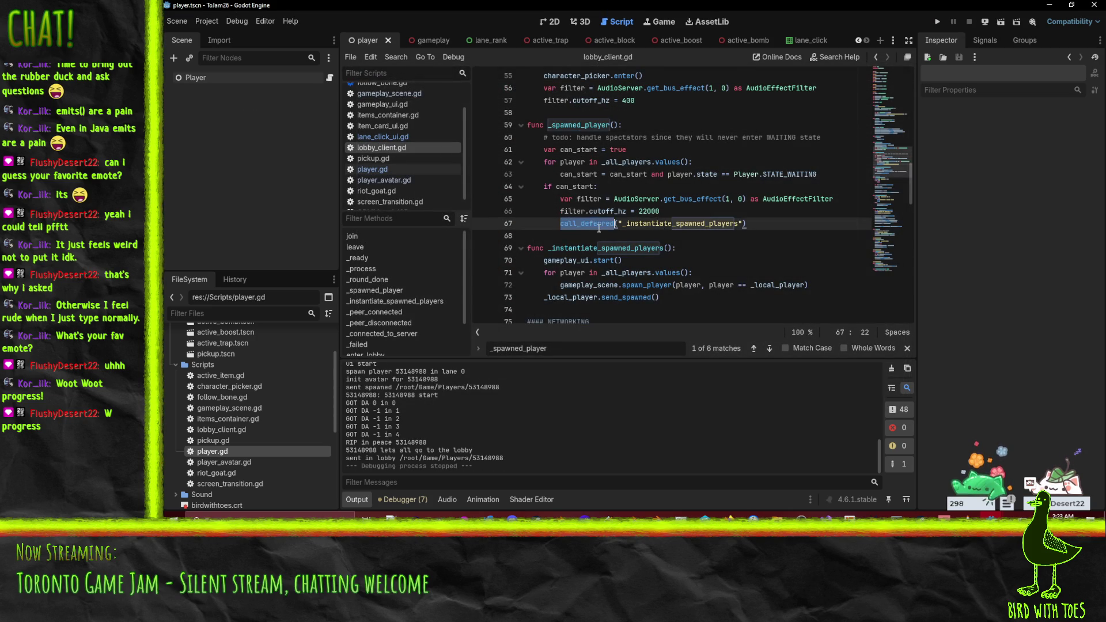
pyautogui.doubleClick(636, 224)
pyautogui.scroll(-2, 755, 260)
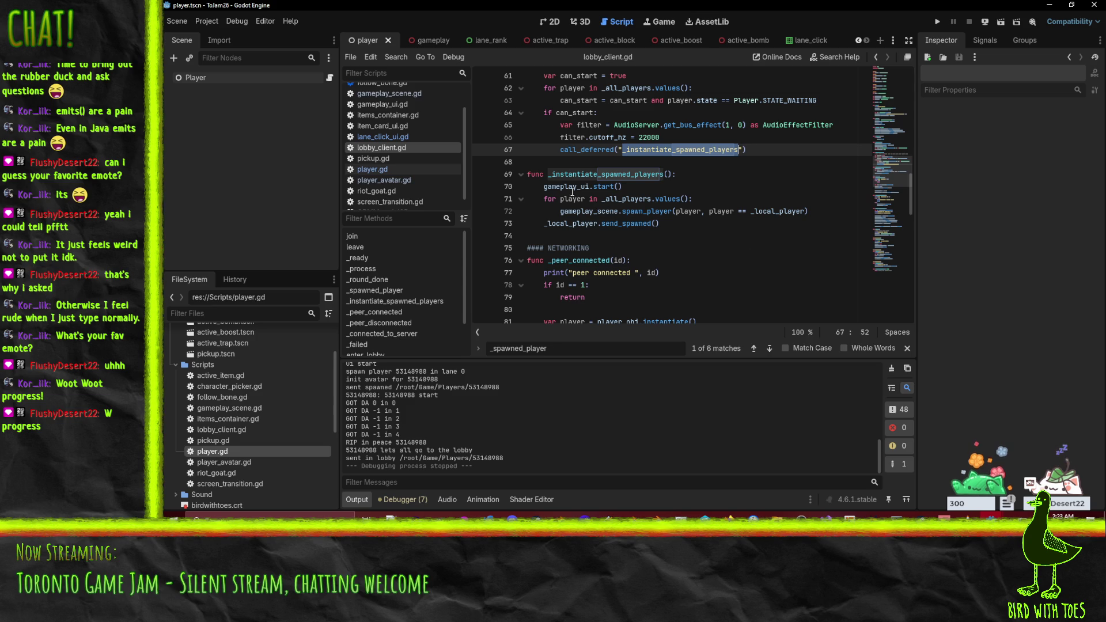
pyautogui.click(568, 186)
pyautogui.doubleClick(616, 211)
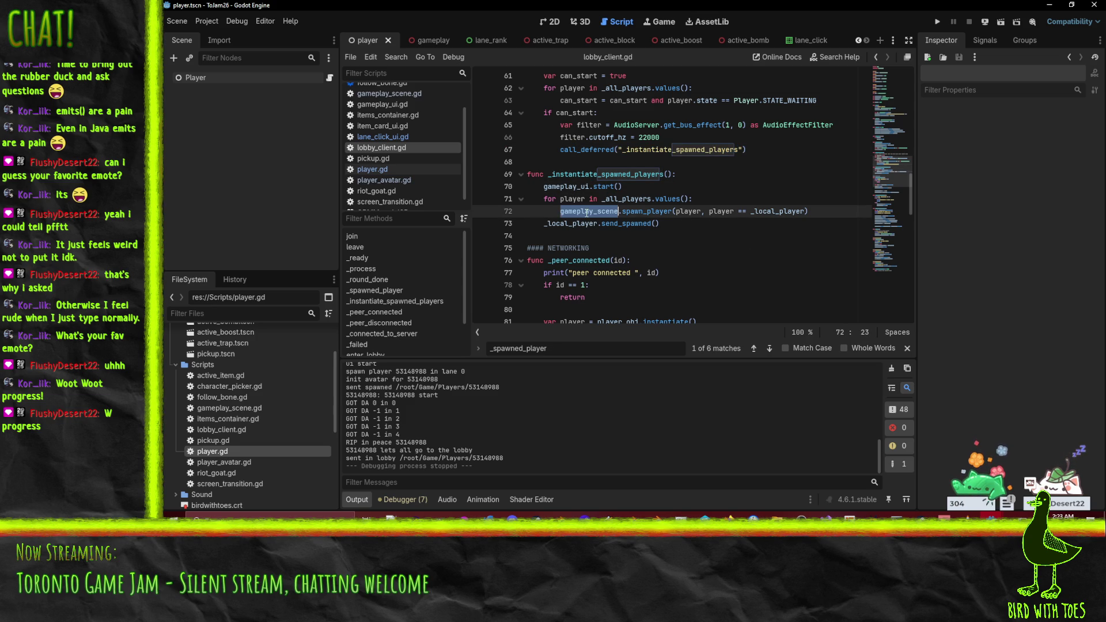
pyautogui.doubleClick(643, 212)
pyautogui.click(481, 211)
pyautogui.scroll(2, 621, 190)
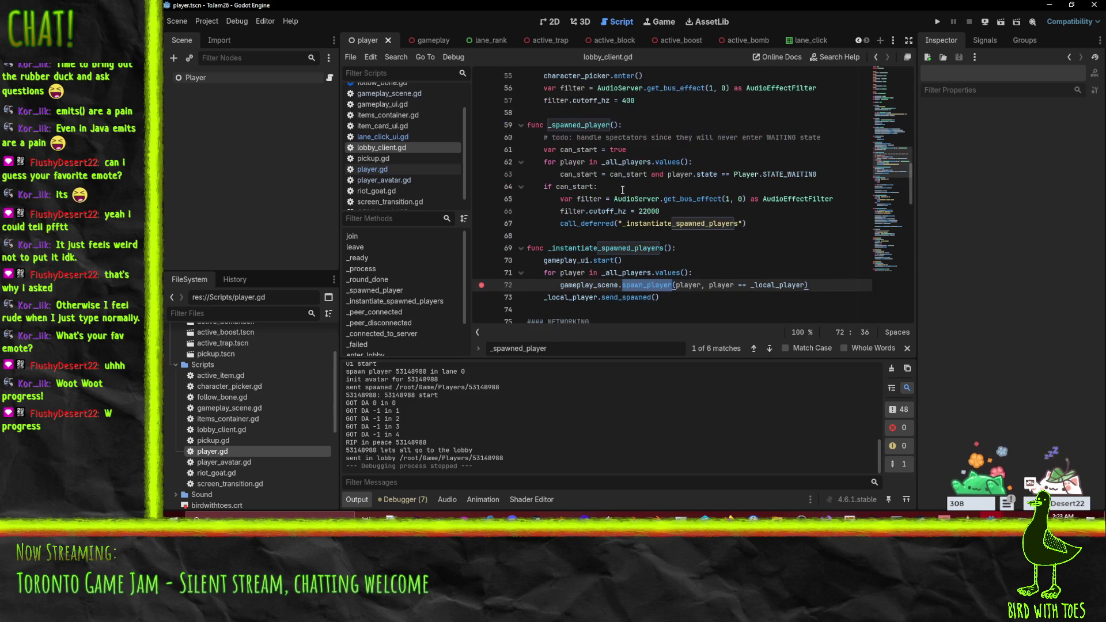
pyautogui.scroll(-15, 605, 147)
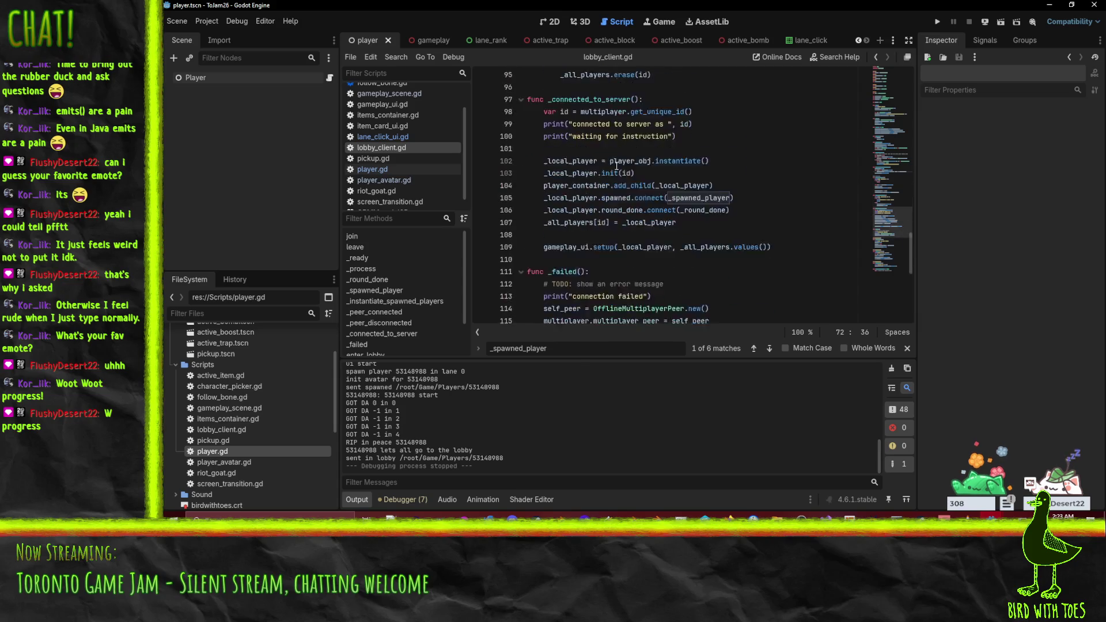
pyautogui.scroll(14, 616, 166)
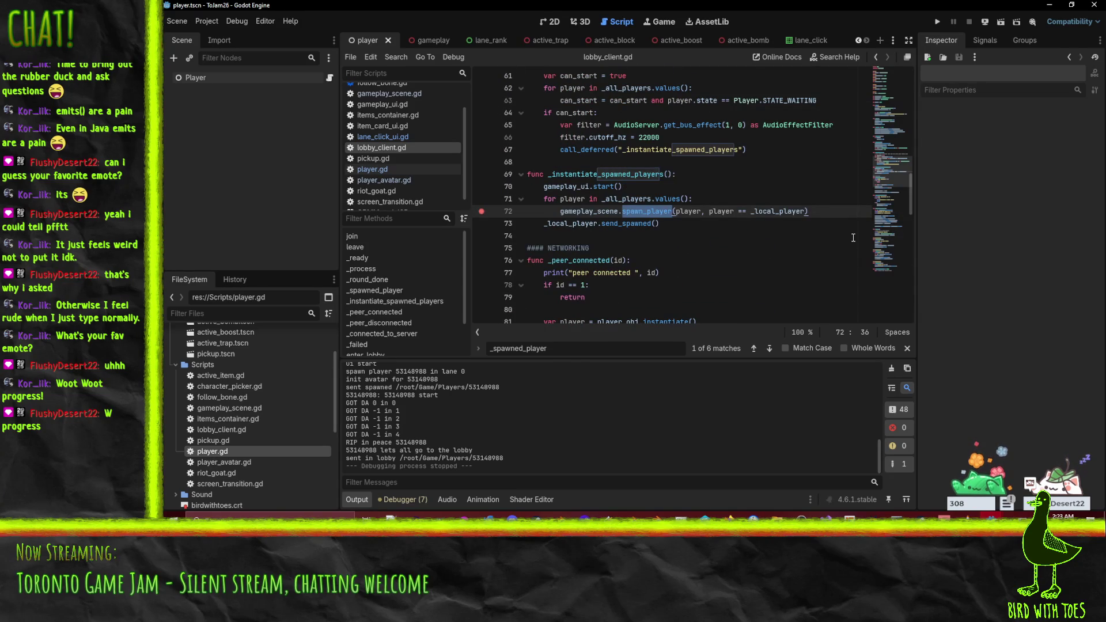